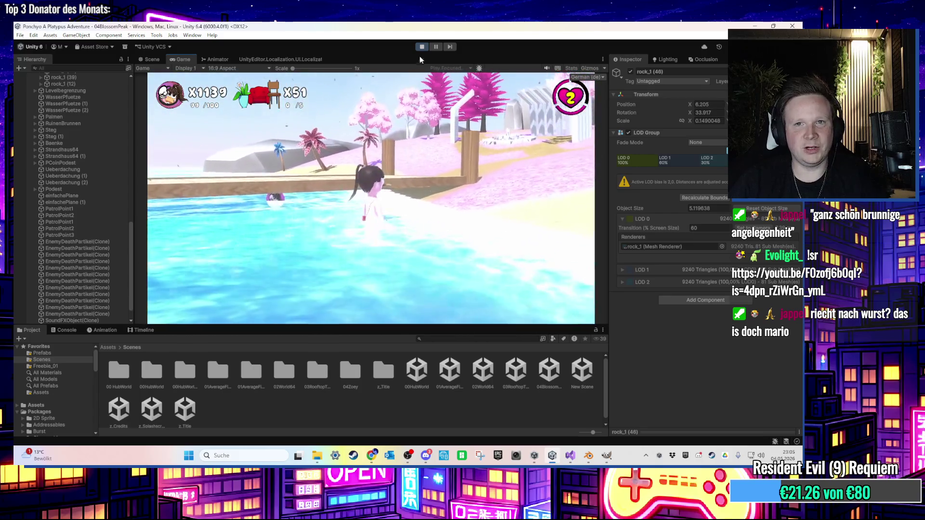
# - Stop the play test, pan across the water, and select the coin near the jetty
pyautogui.click(423, 46)
pyautogui.moveTo(435, 138)
pyautogui.mouseDown()
pyautogui.moveTo(459, 168)
pyautogui.moveTo(409, 241)
pyautogui.moveTo(412, 253)
pyautogui.moveTo(452, 253)
pyautogui.moveTo(359, 227)
pyautogui.moveTo(355, 241)
pyautogui.moveTo(333, 229)
pyautogui.moveTo(324, 195)
pyautogui.moveTo(448, 255)
pyautogui.mouseUp()
pyautogui.click(310, 227)
# - Drag PCoin (37)–(39) across the island to the shoreline blossom trees at X 150.02
pyautogui.keyDown('ctrl'); pyautogui.click(324, 195); pyautogui.keyUp('ctrl')
pyautogui.scroll(-10, 448, 256)
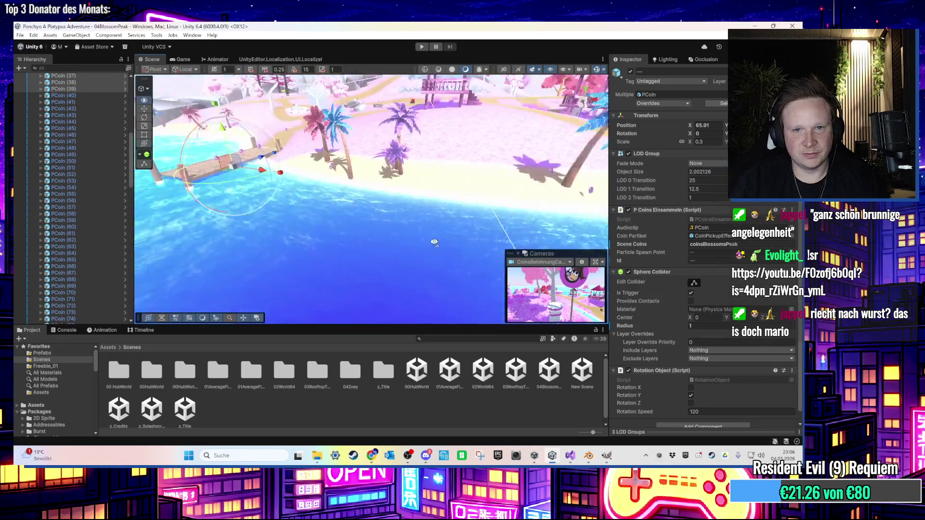
pyautogui.moveTo(489, 249)
pyautogui.mouseDown()
pyautogui.moveTo(359, 269)
pyautogui.moveTo(386, 227)
pyautogui.mouseUp()
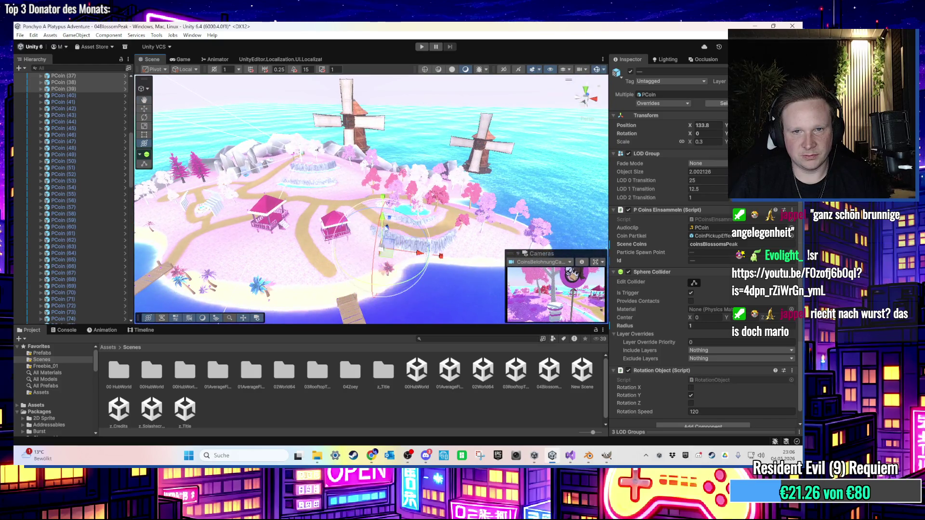
pyautogui.scroll(5, 381, 190)
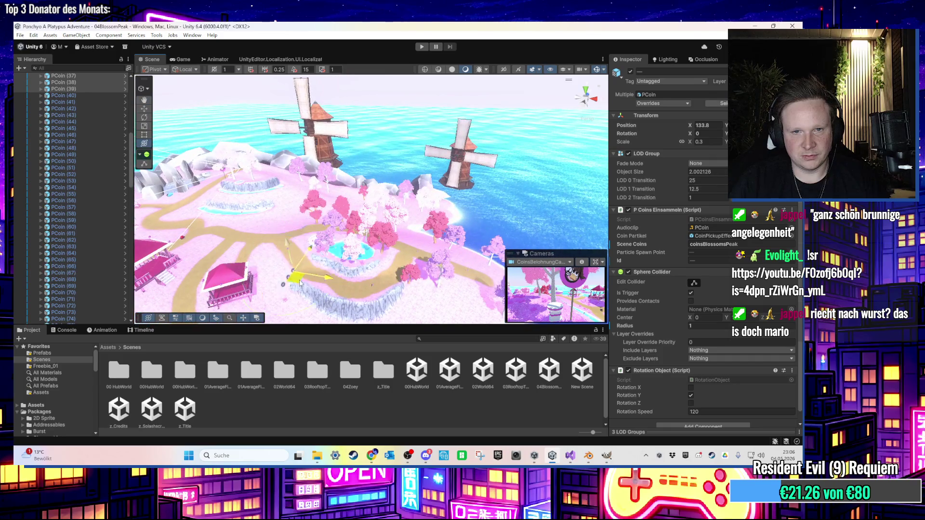
pyautogui.scroll(10, 381, 212)
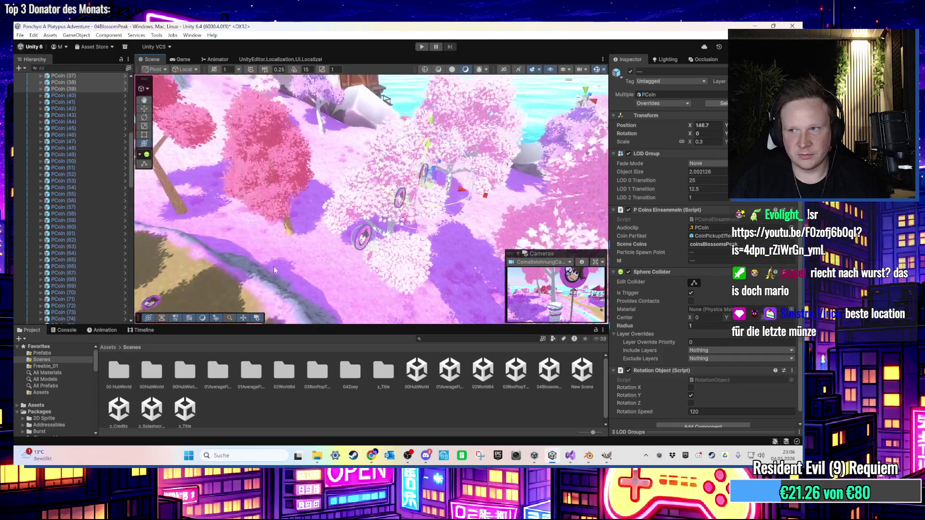
pyautogui.scroll(-5, 380, 260)
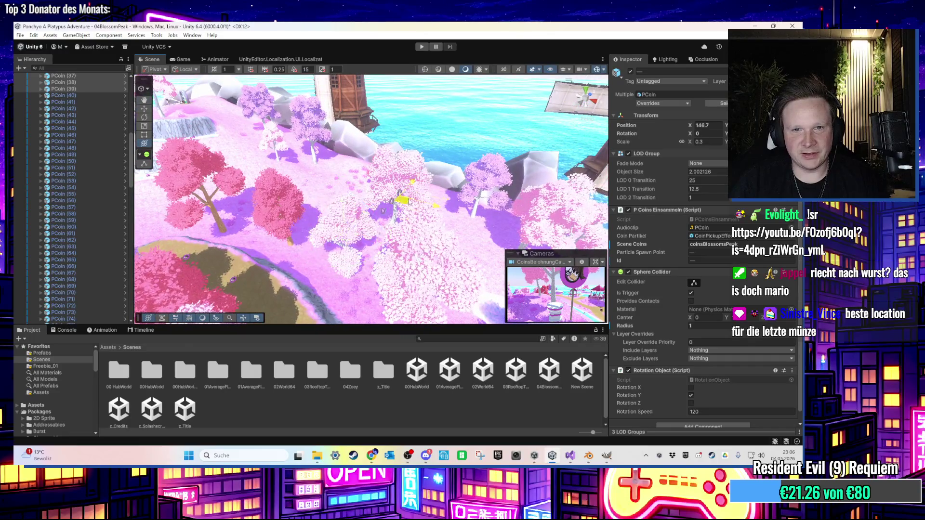
pyautogui.scroll(2, 343, 245)
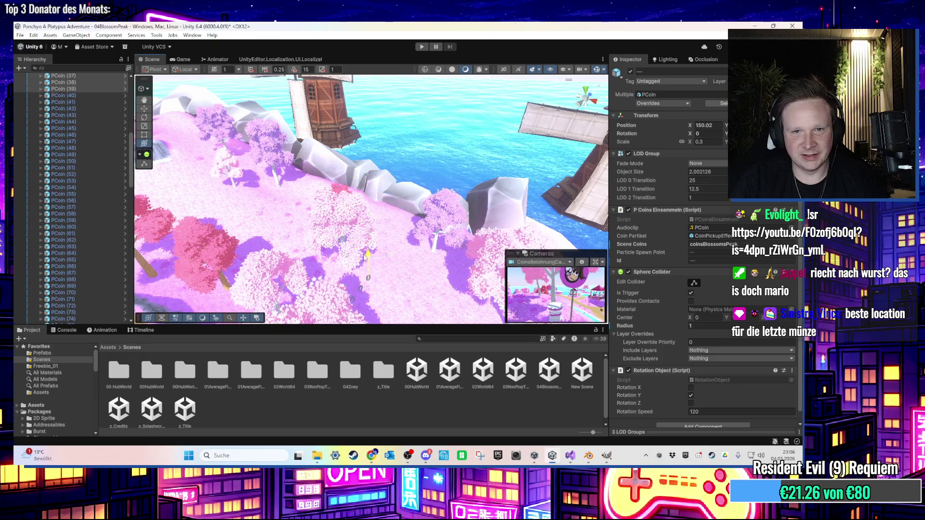
pyautogui.moveTo(366, 251)
pyautogui.mouseDown()
pyautogui.moveTo(431, 177)
pyautogui.moveTo(374, 57)
pyautogui.moveTo(389, 105)
pyautogui.mouseUp()
pyautogui.click(410, 222)
pyautogui.scroll(5, 421, 264)
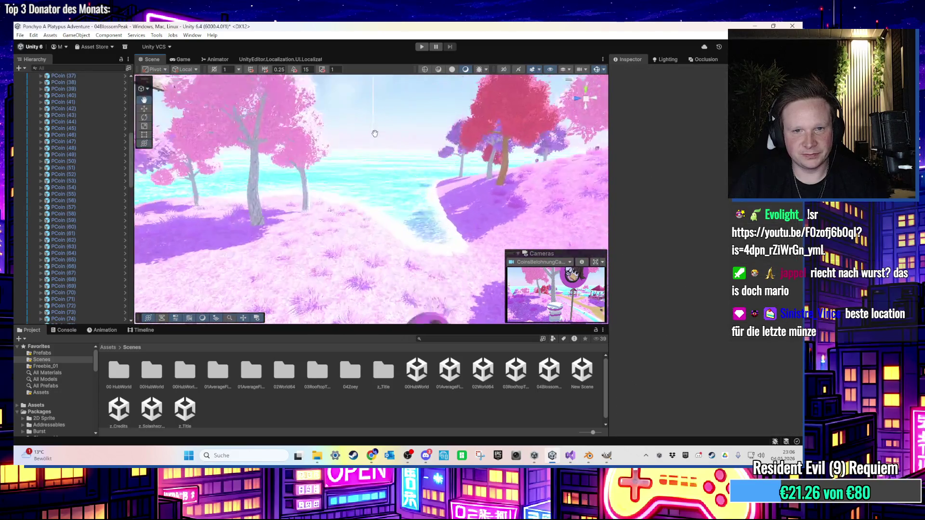
# - Move PCoin (39) into the grass by the beach and set its collider radius to 2.8
pyautogui.click(421, 264)
pyautogui.press('f')
pyautogui.moveTo(391, 261); pyautogui.dragTo(328, 186)
pyautogui.moveTo(279, 143)
pyautogui.mouseDown()
pyautogui.moveTo(309, 214)
pyautogui.moveTo(301, 231)
pyautogui.moveTo(340, 224)
pyautogui.moveTo(313, 186)
pyautogui.moveTo(340, 176)
pyautogui.moveTo(336, 214)
pyautogui.moveTo(364, 248)
pyautogui.moveTo(412, 197)
pyautogui.moveTo(383, 204)
pyautogui.mouseUp()
pyautogui.scroll(-2, 340, 224)
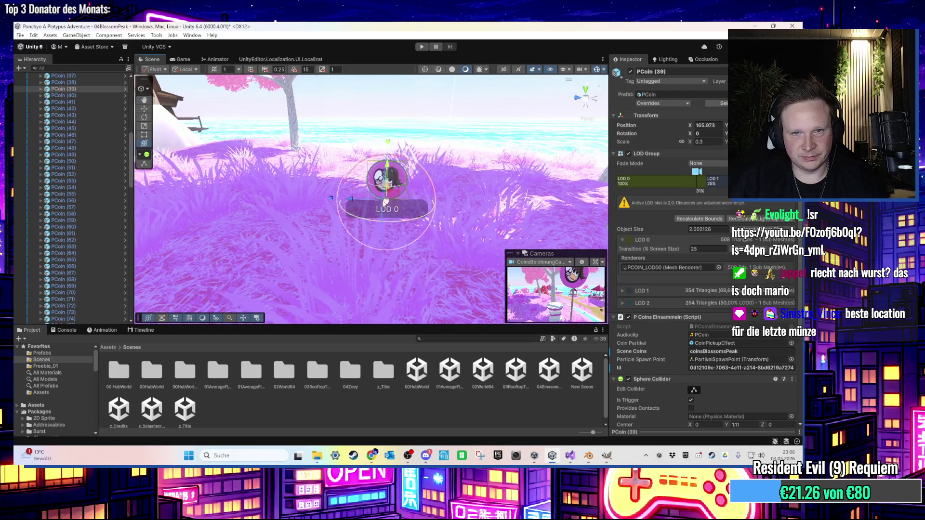
pyautogui.press('f')
pyautogui.scroll(-5, 474, 226)
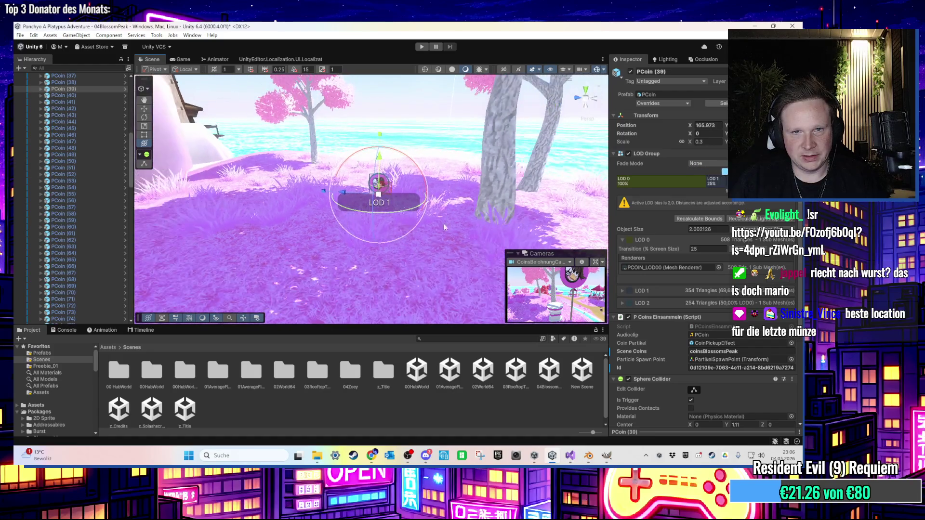
pyautogui.moveTo(475, 225)
pyautogui.mouseDown()
pyautogui.moveTo(380, 186)
pyautogui.moveTo(326, 224)
pyautogui.mouseUp()
pyautogui.scroll(-5, 734, 339)
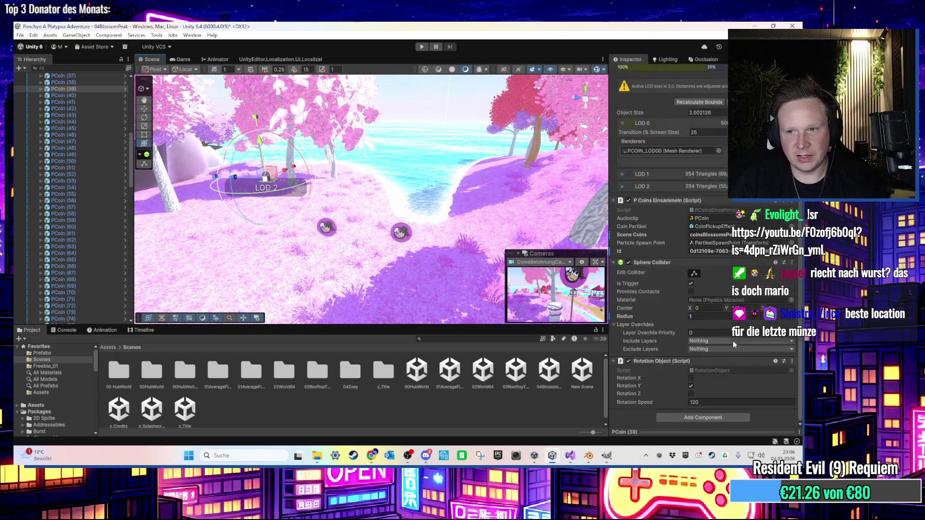
pyautogui.click(702, 316)
pyautogui.write('2.8')
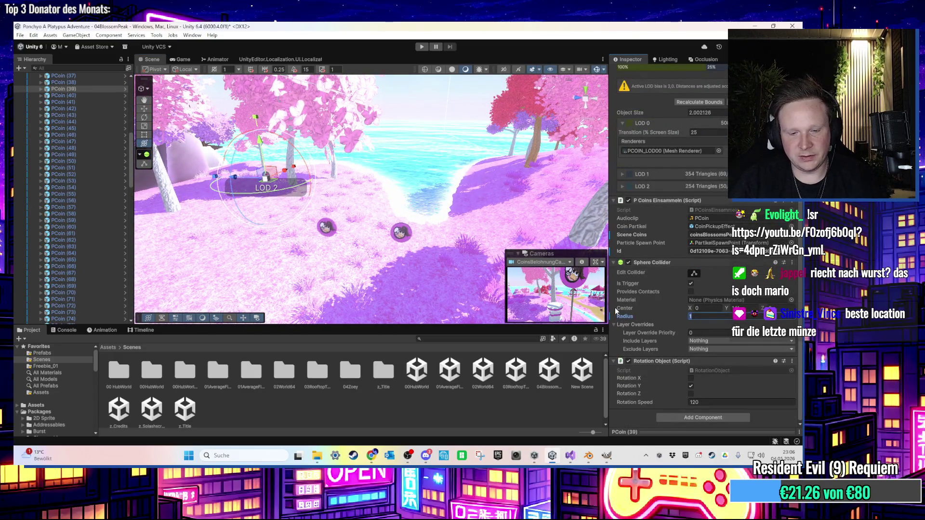
# - Lower PCoin (37) and PCoin (38) into the grass near the beach
pyautogui.click(401, 232)
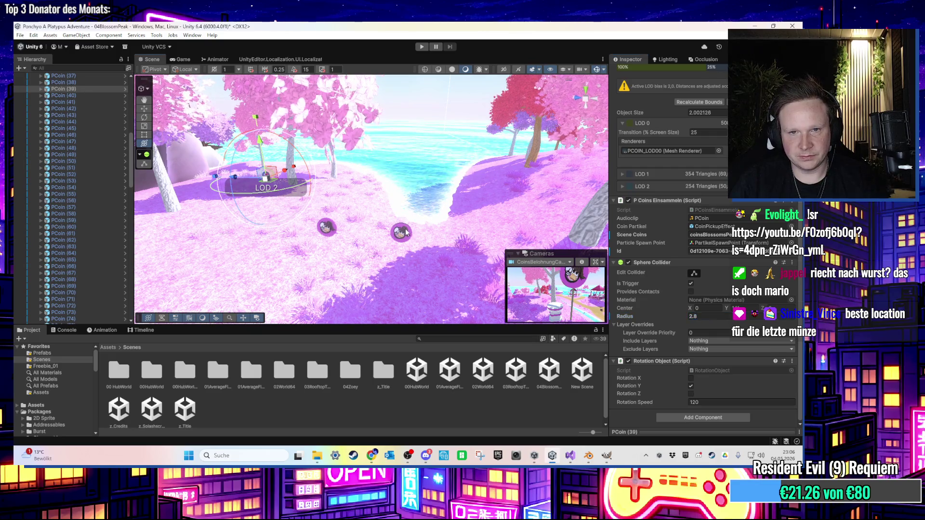
pyautogui.press('f')
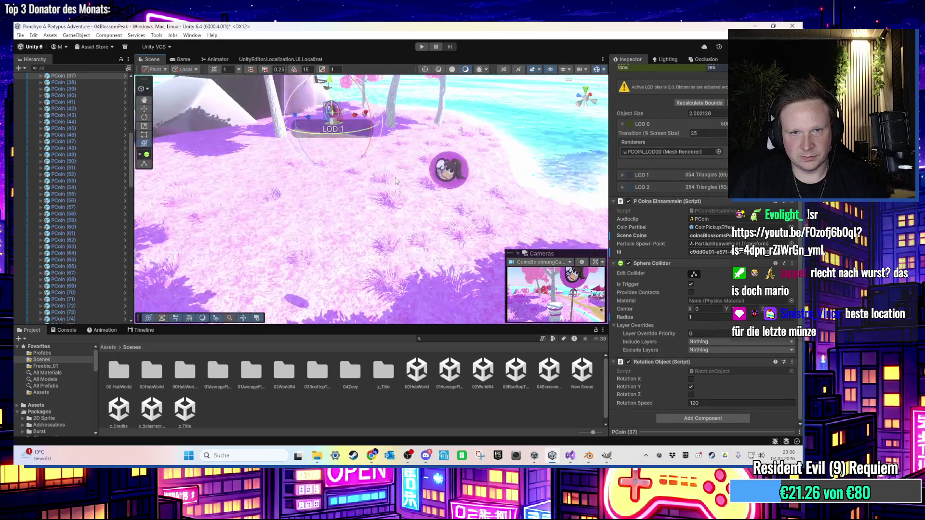
pyautogui.moveTo(361, 180)
pyautogui.mouseDown()
pyautogui.moveTo(381, 186)
pyautogui.moveTo(381, 216)
pyautogui.mouseUp()
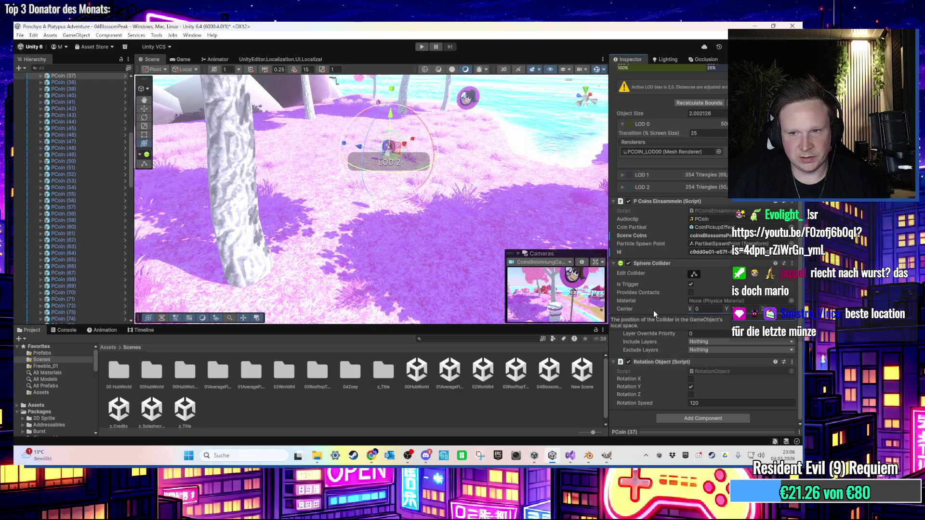
pyautogui.press('Down')
pyautogui.press('f')
pyautogui.moveTo(357, 165)
pyautogui.mouseDown()
pyautogui.moveTo(340, 201)
pyautogui.moveTo(378, 216)
pyautogui.moveTo(381, 191)
pyautogui.moveTo(369, 192)
pyautogui.moveTo(380, 217)
pyautogui.moveTo(407, 203)
pyautogui.mouseUp()
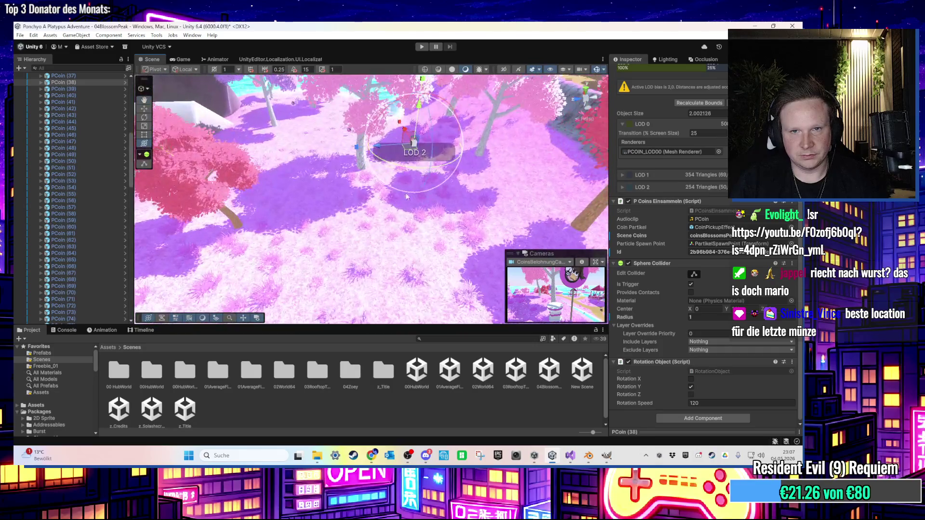
pyautogui.moveTo(419, 105); pyautogui.dragTo(407, 171)
pyautogui.press('f')
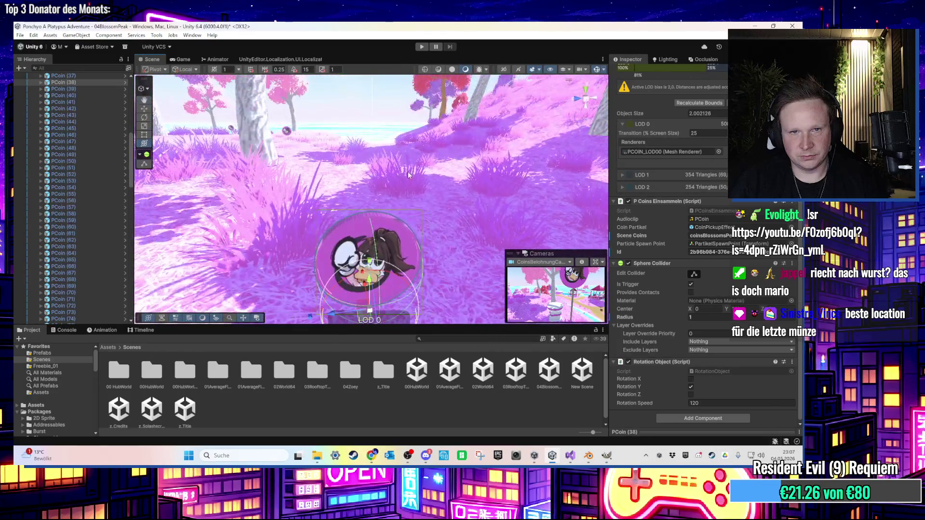
pyautogui.scroll(-2, 402, 205)
pyautogui.scroll(3, 387, 195)
pyautogui.scroll(-2, 386, 195)
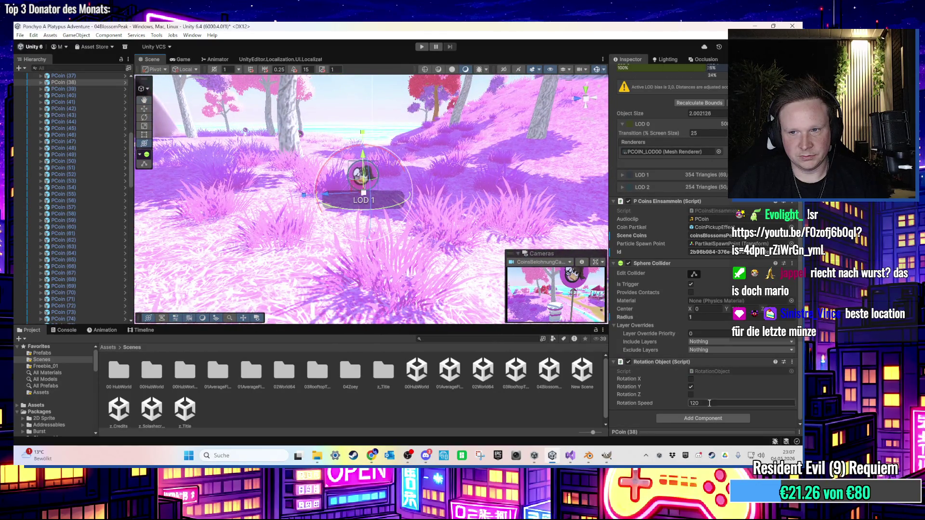
pyautogui.press('Return')
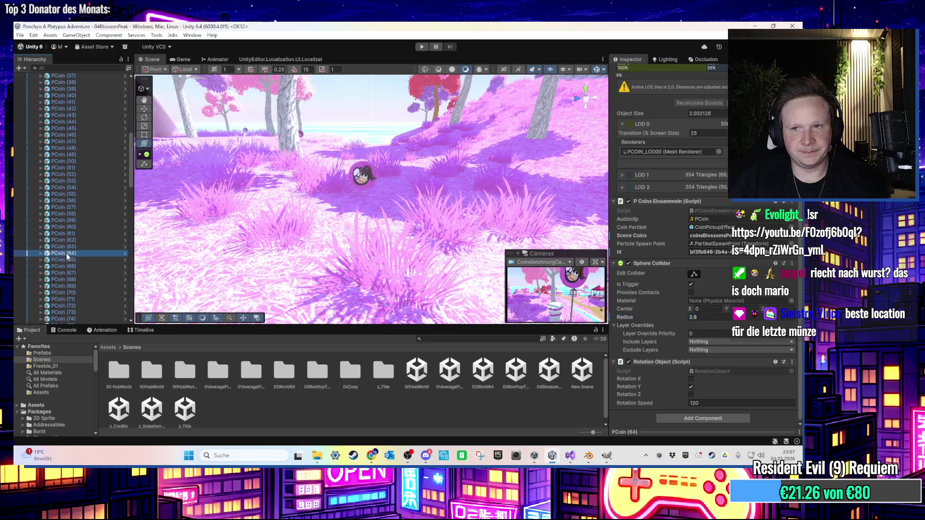
# - Select another coin in the Hierarchy and start a play test of the level
pyautogui.click(68, 181)
pyautogui.press('Up')
pyautogui.press('Up')
pyautogui.press('Up')
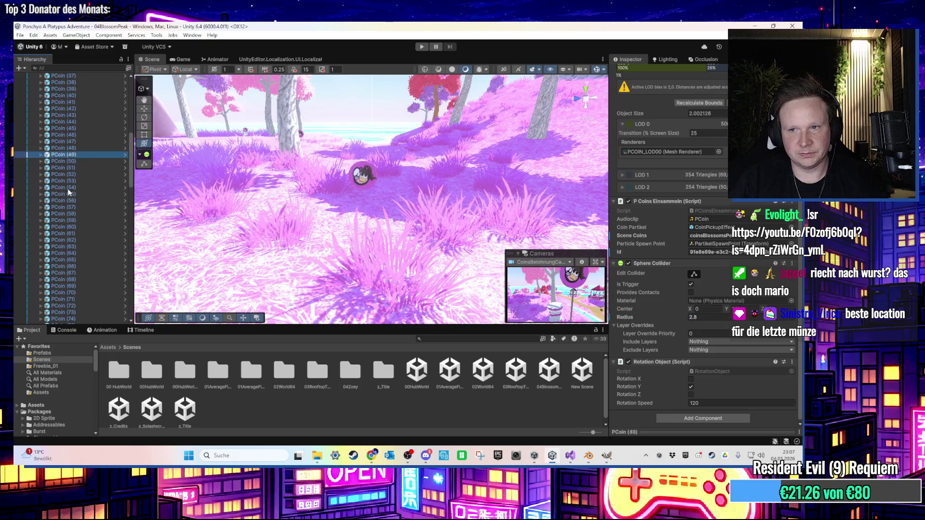
pyautogui.click(422, 47)
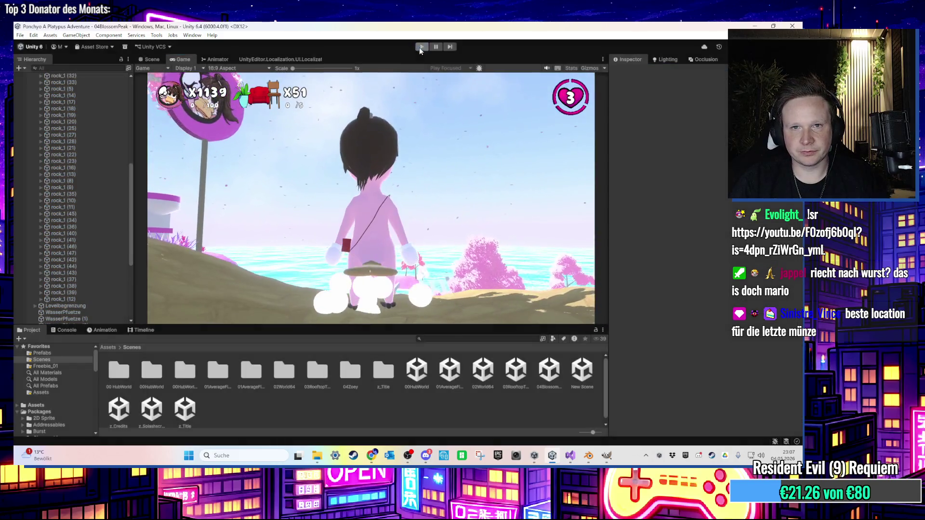
# - Stop the play test and locate PCoin (1)'s CoinPickupEffect prefab
pyautogui.click(422, 46)
pyautogui.scroll(10, 99, 236)
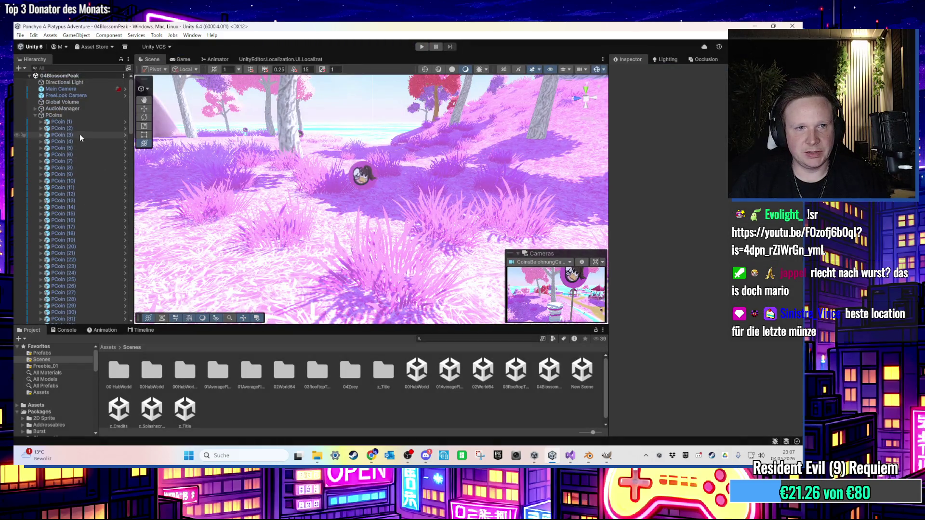
pyautogui.click(87, 122)
pyautogui.click(721, 344)
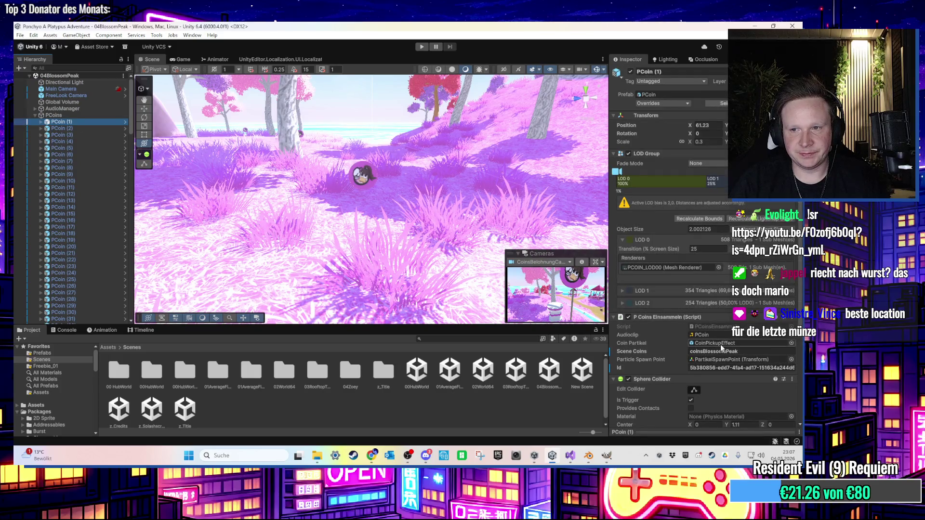
pyautogui.click(375, 375)
# - Duplicate CoinPickupEffect and rename the copy to CoinPickupEffectZoey
pyautogui.hotkey('ctrl', 'd')
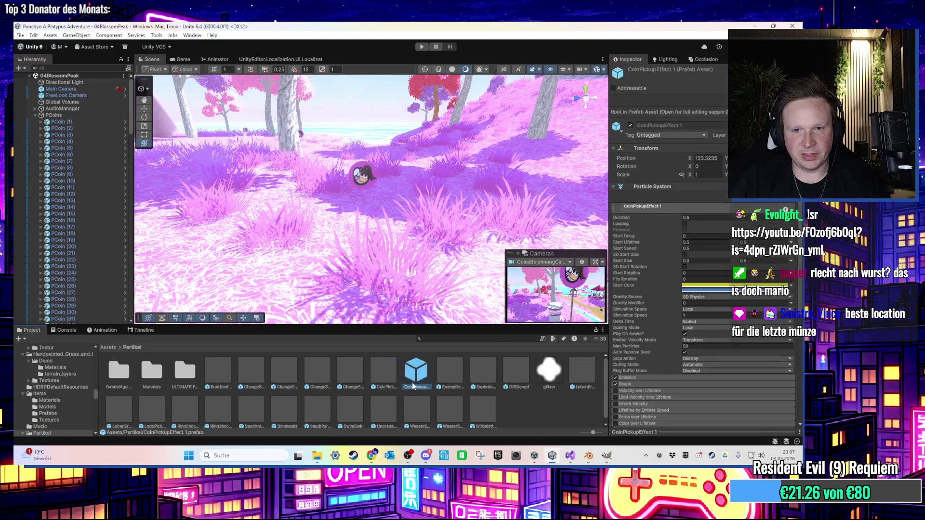
pyautogui.rightClick(408, 385)
pyautogui.click(461, 187)
pyautogui.write('CoinPickupEffectZoey')
pyautogui.press('Return')
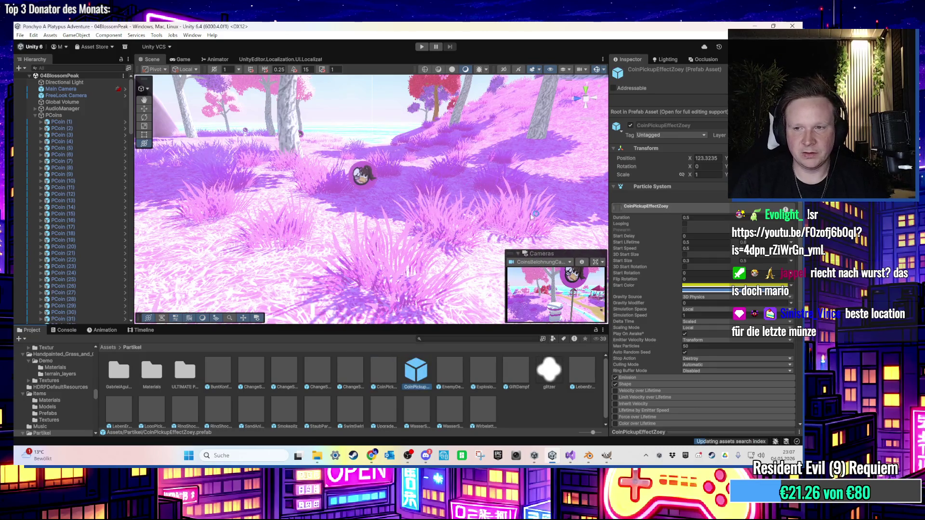
# - Set CoinPickupEffectZoey's particle Start Color to pale near-white E5E3E3
pyautogui.click(708, 287)
pyautogui.moveTo(786, 255)
pyautogui.mouseDown()
pyautogui.moveTo(770, 242)
pyautogui.moveTo(783, 271)
pyautogui.mouseUp()
pyautogui.click(694, 288)
pyautogui.moveTo(754, 277); pyautogui.dragTo(742, 226)
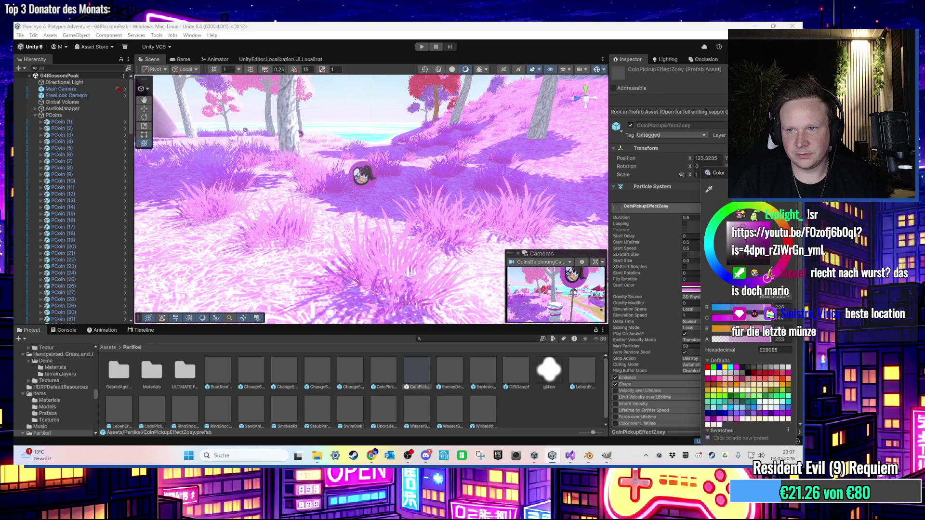
pyautogui.moveTo(743, 226); pyautogui.dragTo(727, 217)
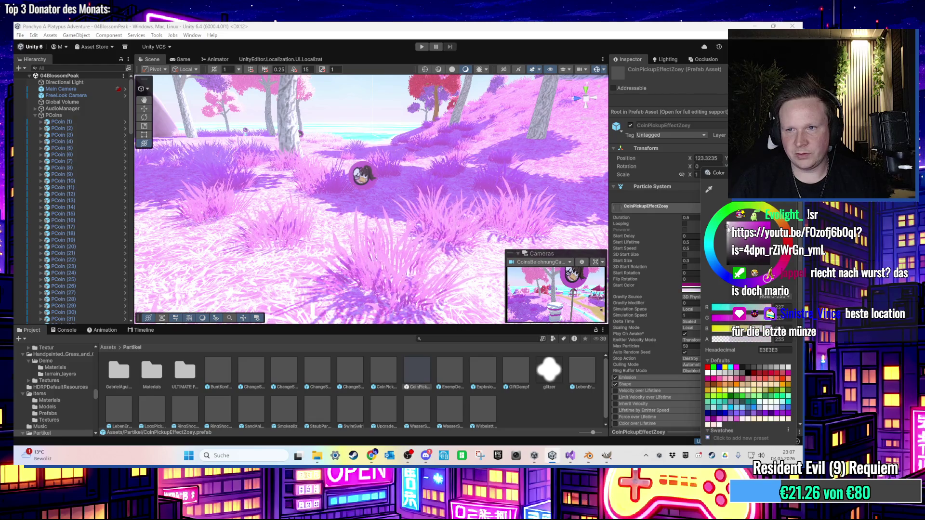
pyautogui.press('Return')
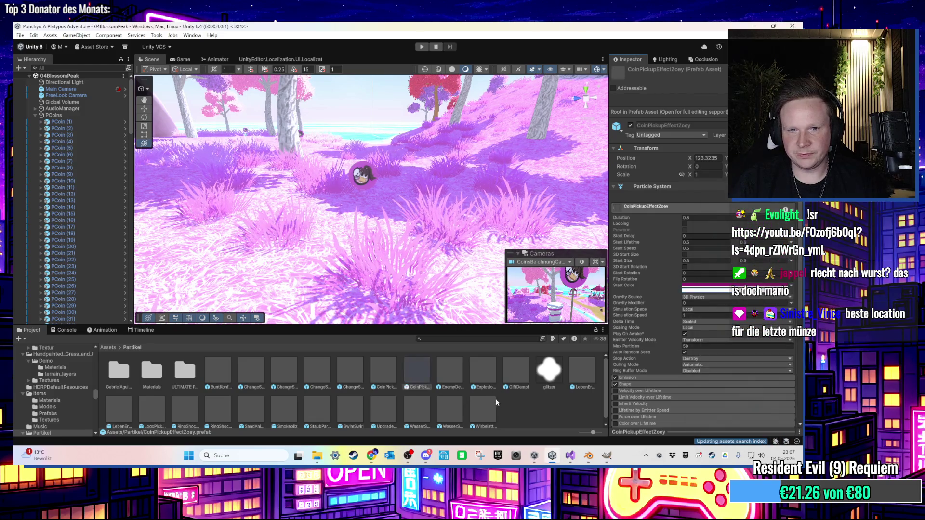
pyautogui.click(98, 122)
pyautogui.scroll(-15, 92, 230)
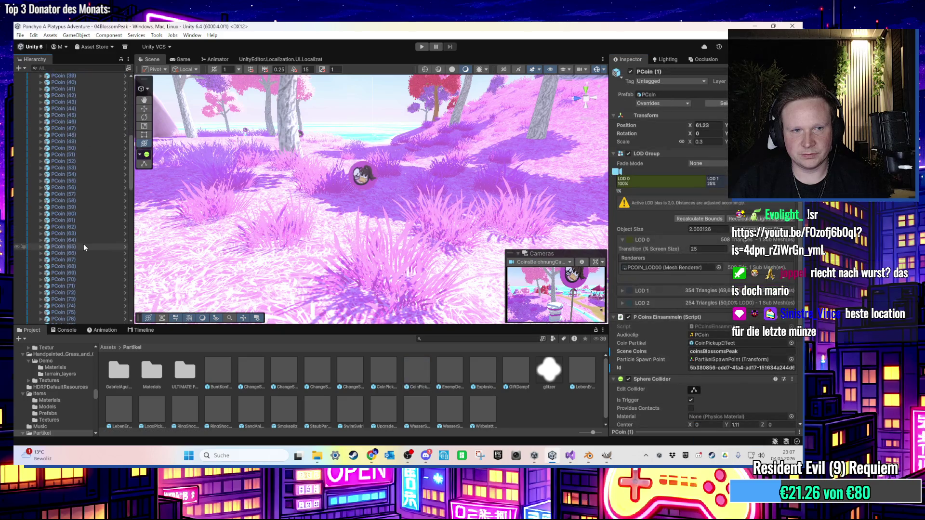
# - Assign the coin pickup effect prefab to Coin Partikel on PCoin (1)–(100) and press Play
pyautogui.keyDown('shift'); pyautogui.click(96, 230); pyautogui.keyUp('shift')
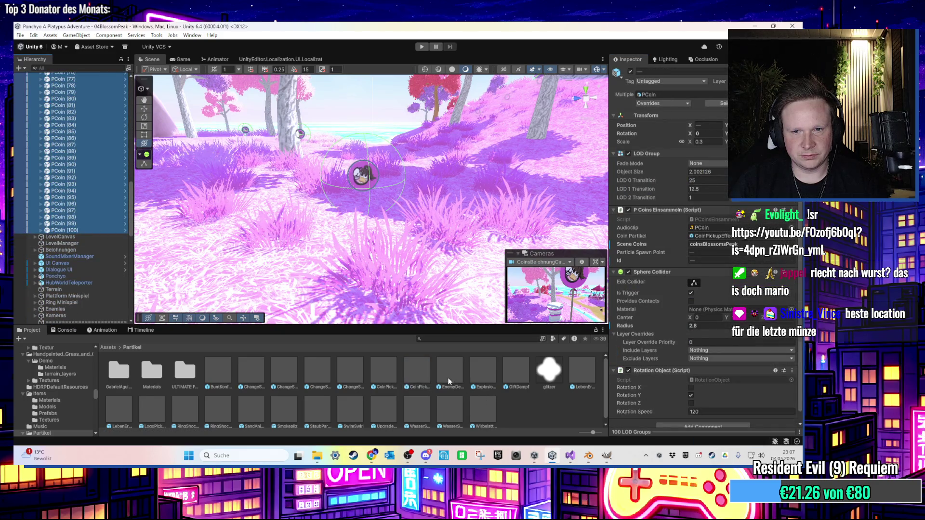
pyautogui.moveTo(425, 375)
pyautogui.mouseDown()
pyautogui.moveTo(708, 260)
pyautogui.moveTo(709, 236)
pyautogui.mouseUp()
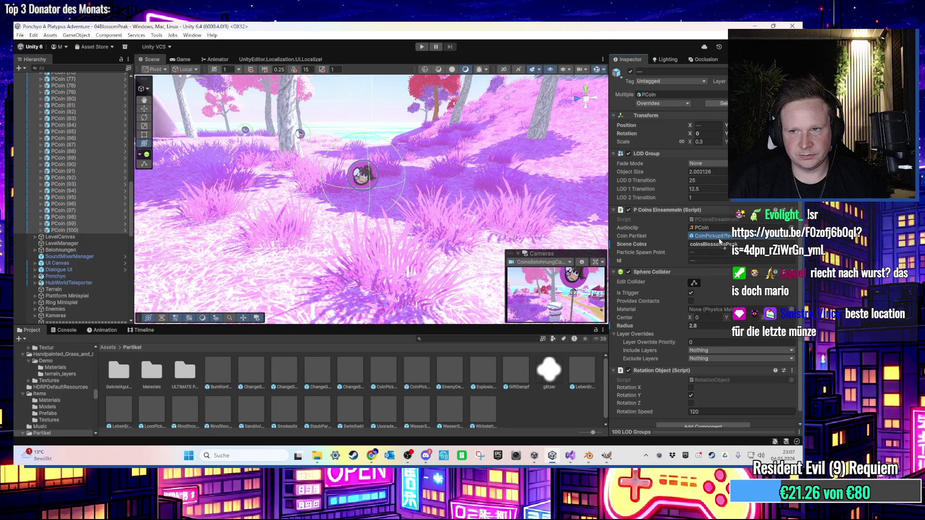
pyautogui.click(422, 47)
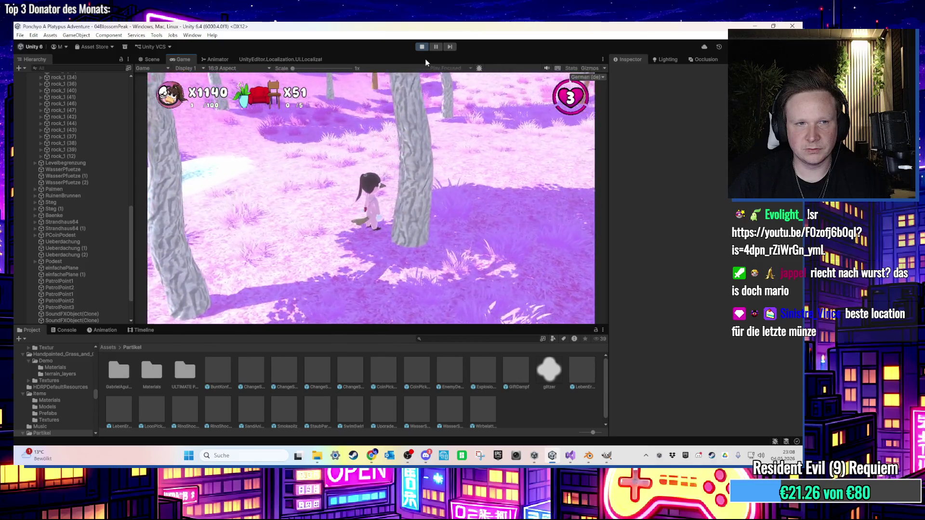
# - Stop the test and set Scene Coins to coinsBlossomPeak on PCoin (1)–(100)
pyautogui.click(422, 46)
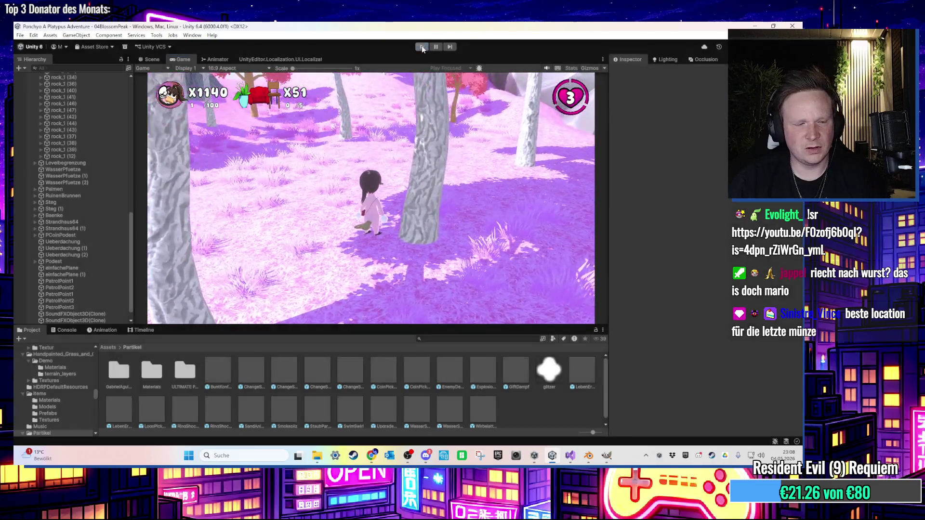
pyautogui.scroll(15, 83, 172)
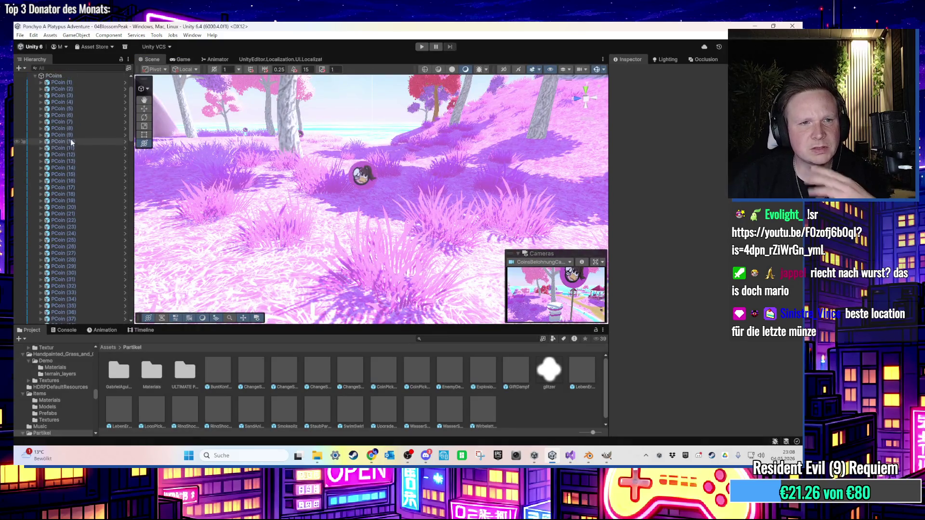
pyautogui.click(72, 129)
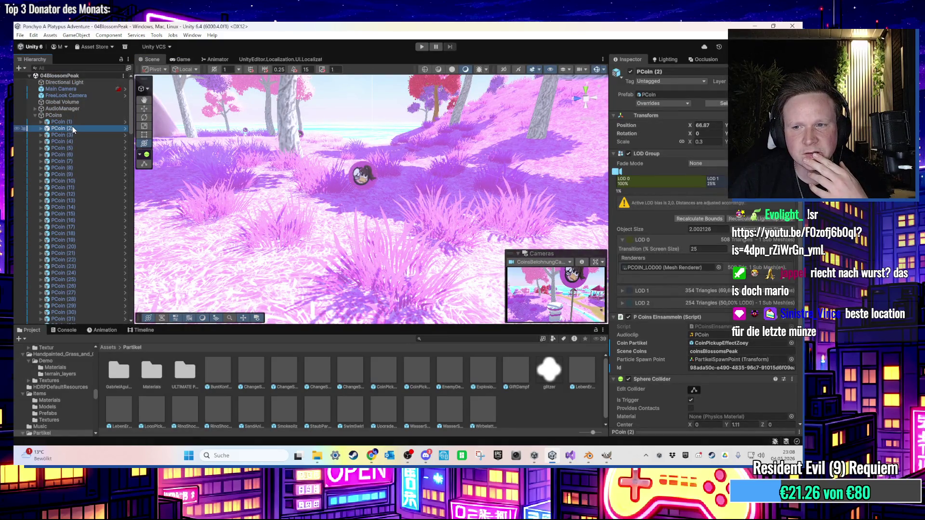
pyautogui.click(75, 123)
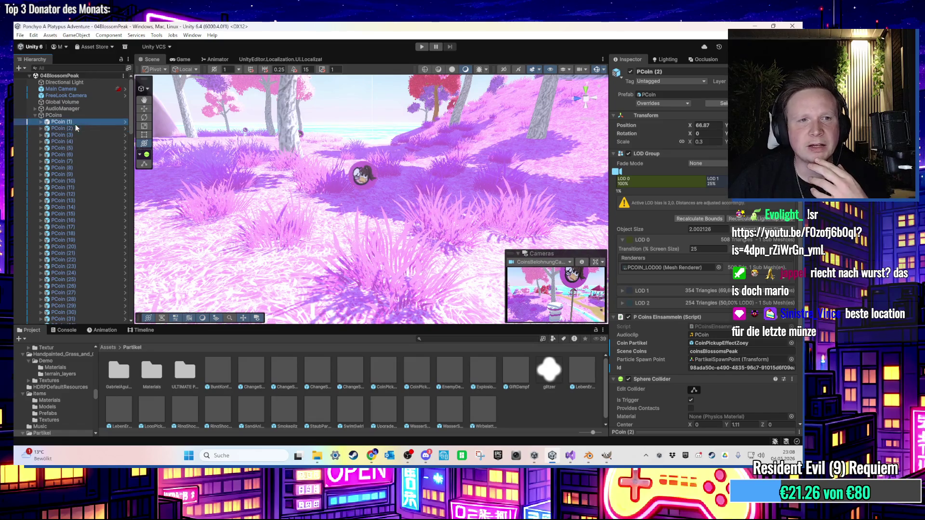
pyautogui.scroll(-20, 93, 199)
pyautogui.keyDown('shift'); pyautogui.click(73, 230); pyautogui.keyUp('shift')
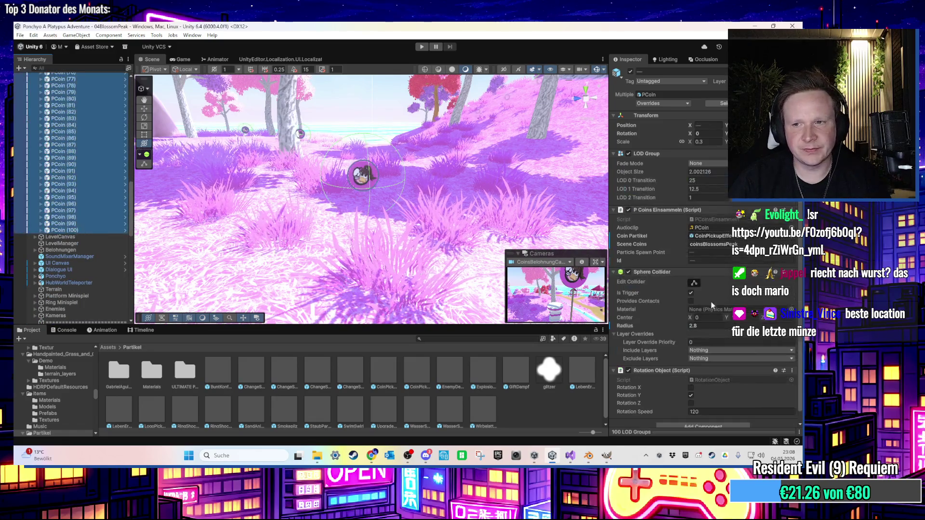
pyautogui.click(726, 244)
pyautogui.write('coinsBlossomPeak')
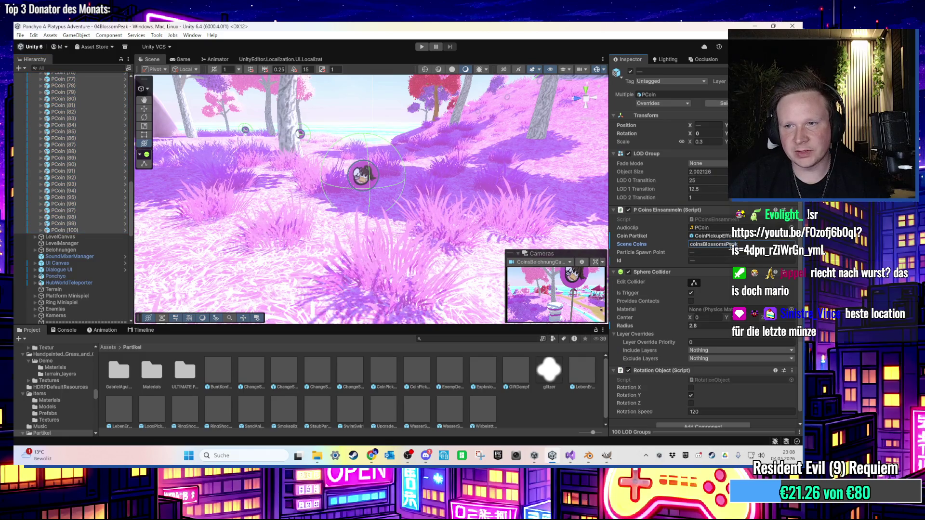
# - Spot-check the coin settings on PCoin (100), PCoin (18) and neighbouring coins
pyautogui.click(537, 405)
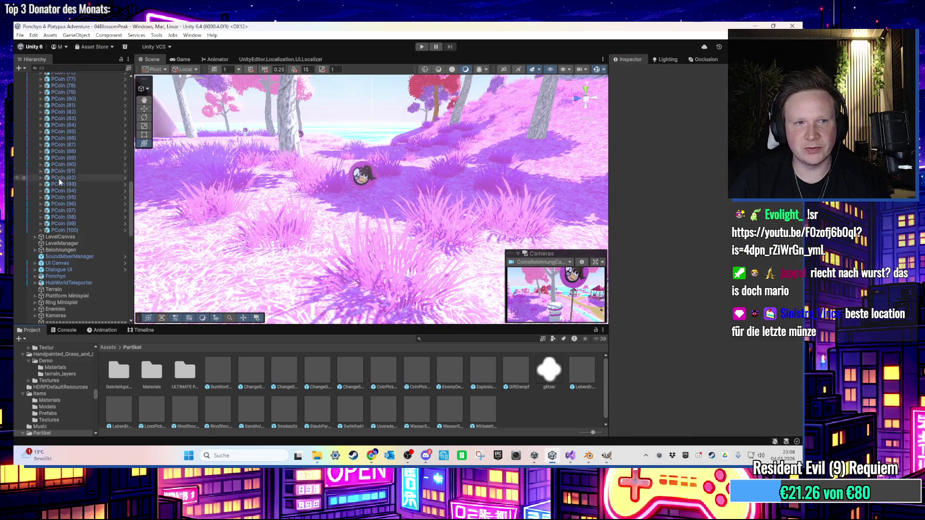
pyautogui.click(72, 230)
pyautogui.scroll(10, 83, 204)
pyautogui.scroll(5, 90, 154)
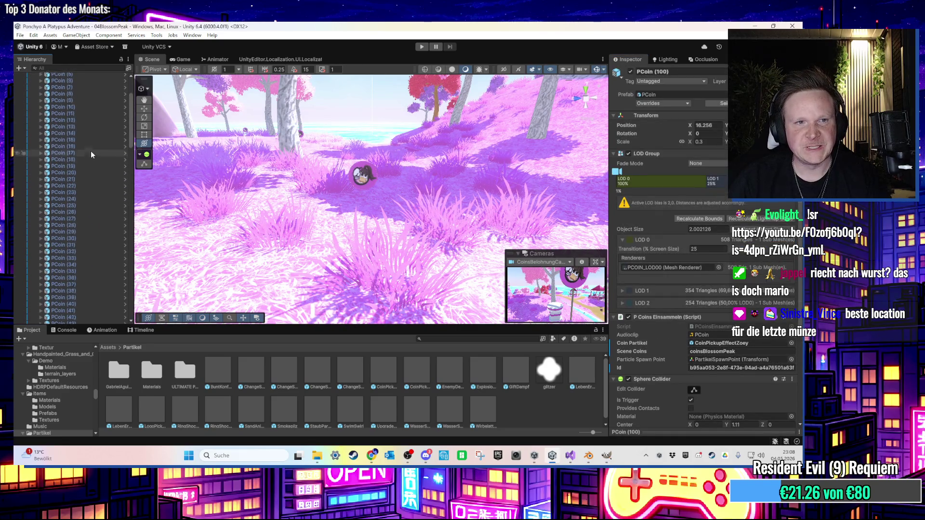
pyautogui.keyDown('shift'); pyautogui.click(80, 98); pyautogui.keyUp('shift')
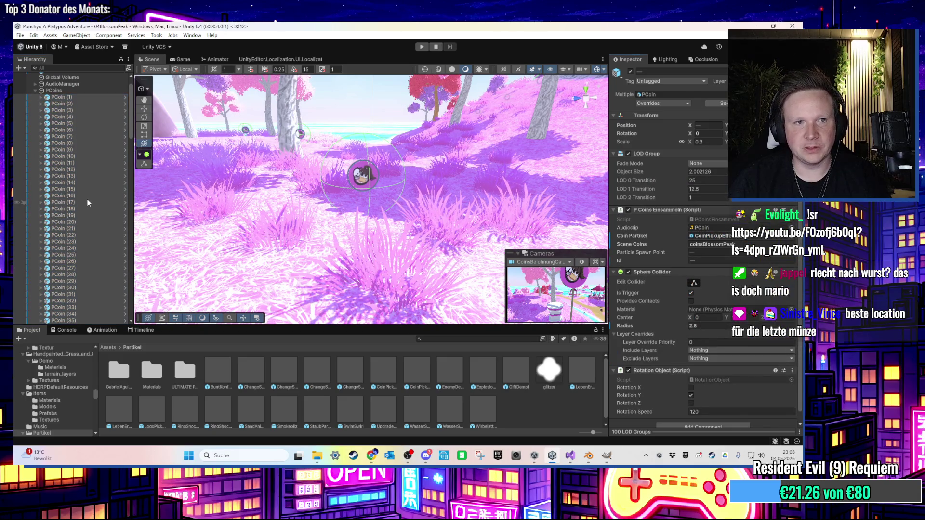
pyautogui.click(82, 209)
pyautogui.scroll(-5, 87, 202)
pyautogui.press('Down')
pyautogui.press('Down')
pyautogui.press('Down')
# - Start the Blossom Peak play test and step through the coin entries in the Hierarchy
pyautogui.click(422, 46)
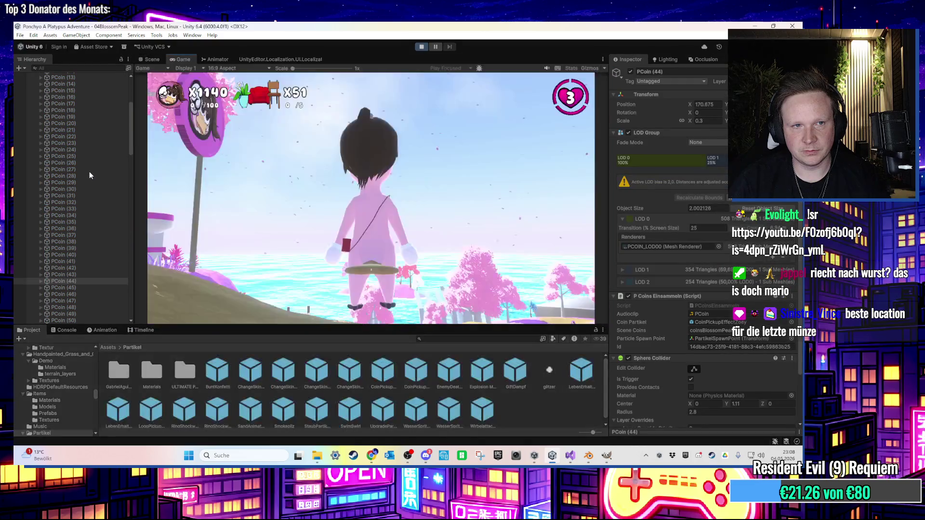
pyautogui.click(86, 157)
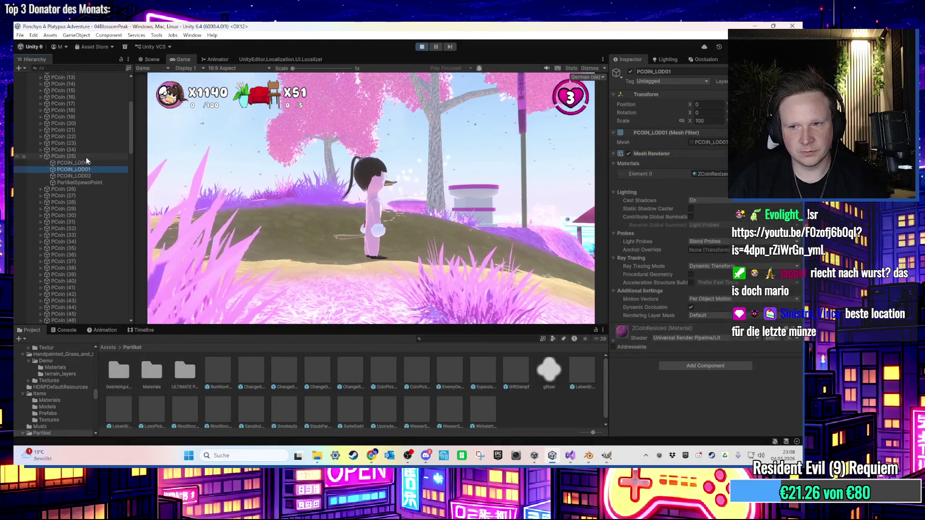
pyautogui.press('Up')
pyautogui.press('Up')
pyautogui.press('Up')
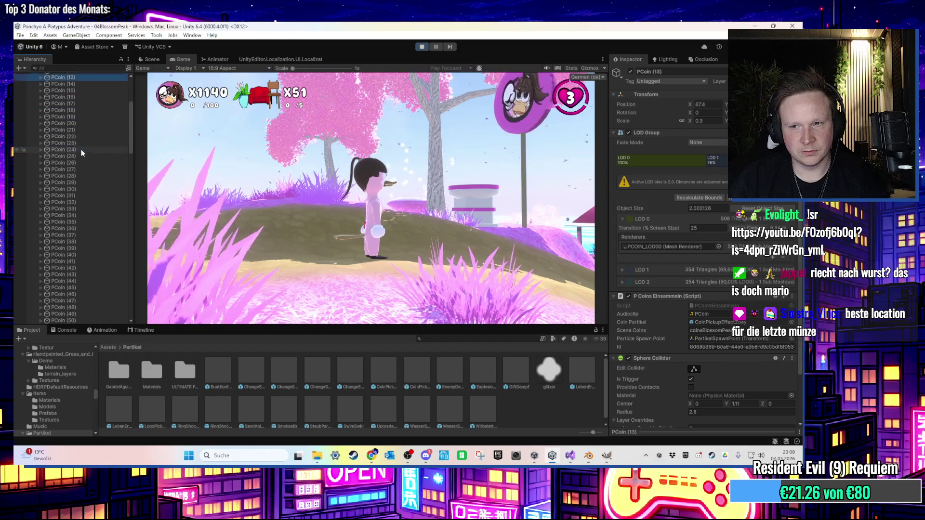
pyautogui.press('Down')
pyautogui.press('Down')
pyautogui.press('Down')
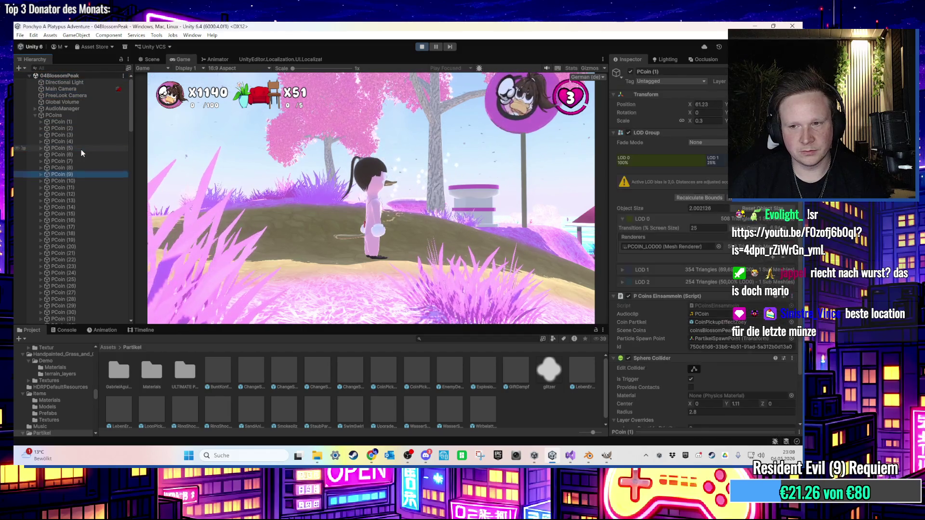
pyautogui.press('Down')
pyautogui.press('Down')
pyautogui.press('Down')
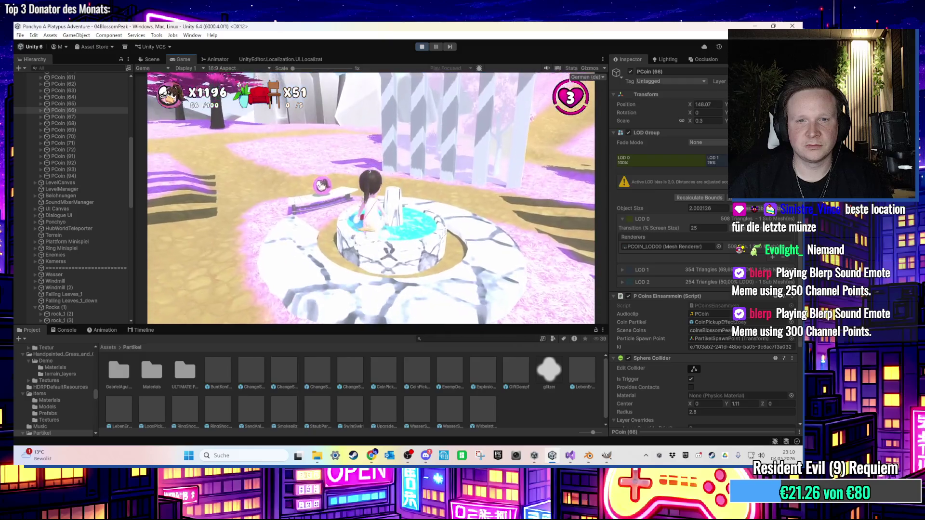
# - Run and jump across the rocks toward the pavilion, collecting coins
pyautogui.press('w')
pyautogui.press('w')
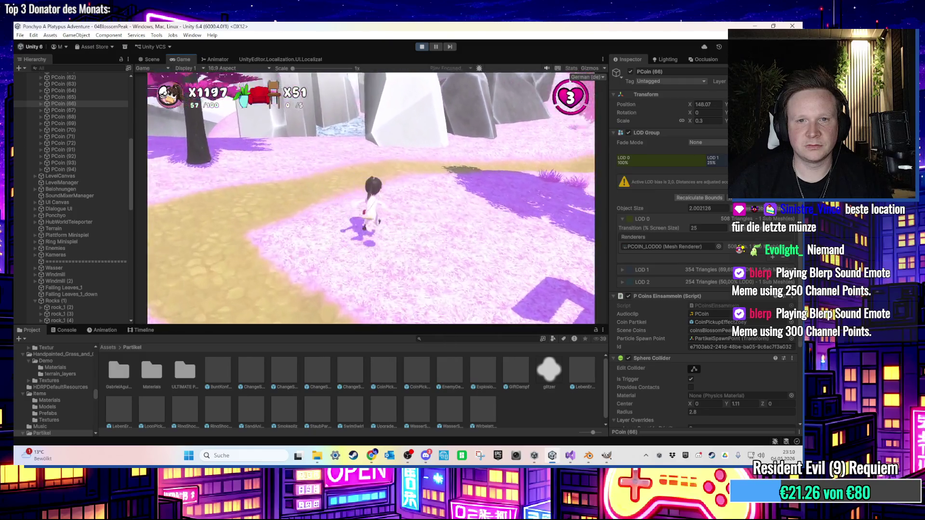
pyautogui.press('w')
pyautogui.press('space')
pyautogui.press('w')
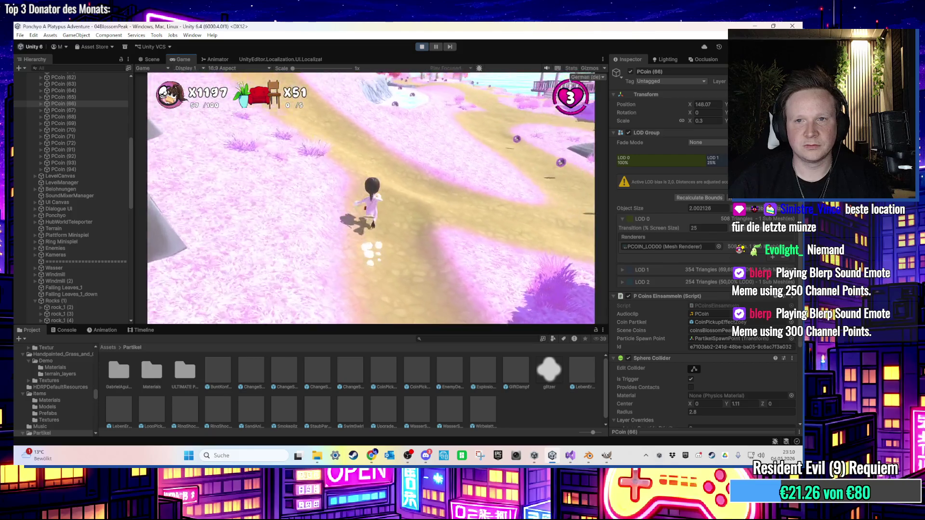
pyautogui.press('w')
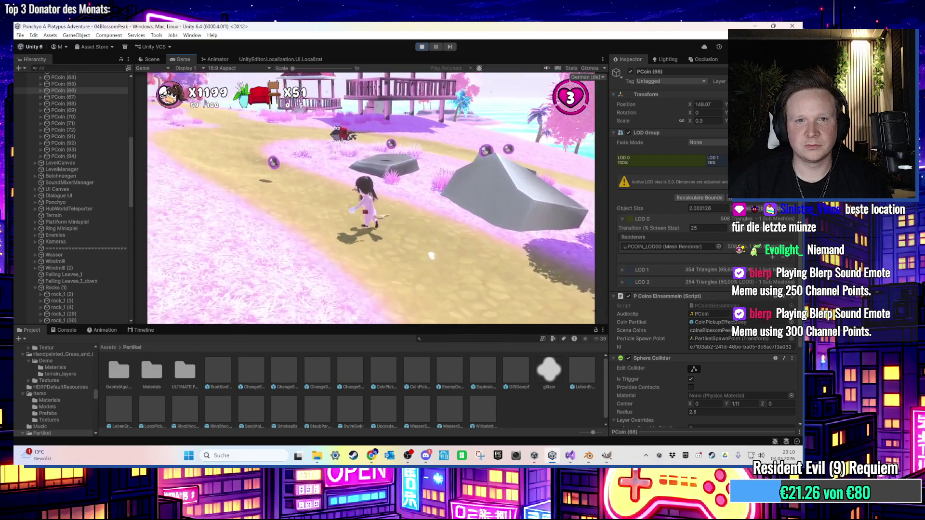
pyautogui.press('w')
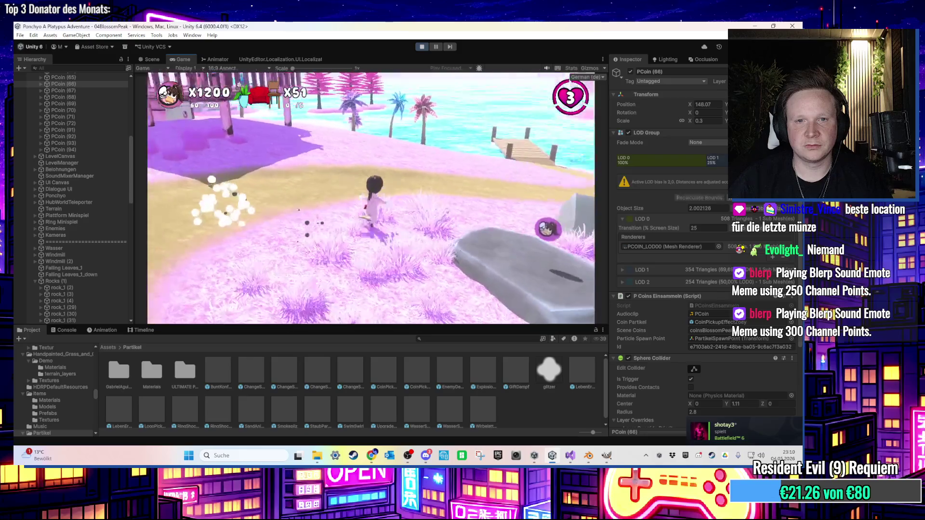
pyautogui.press('w')
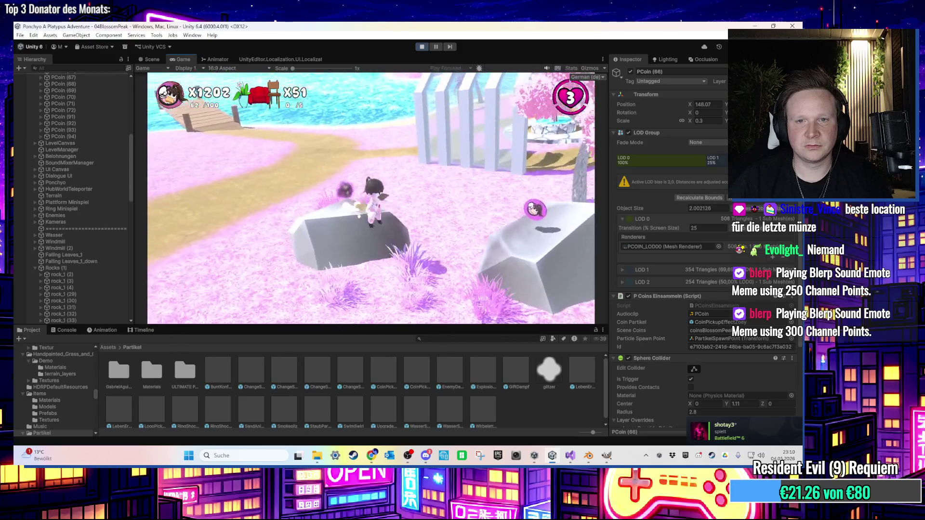
pyautogui.press('w')
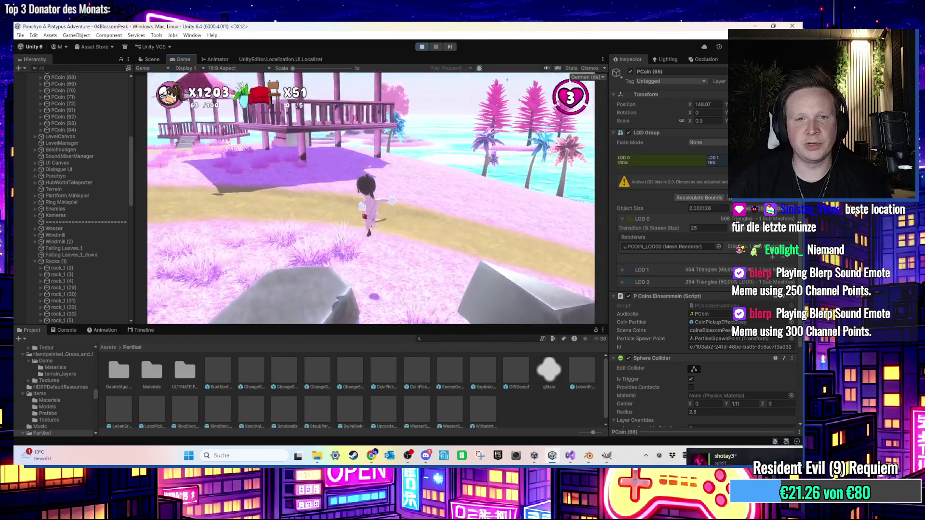
# - Jump onto the pavilion and cross its roof collecting coins
pyautogui.press('space')
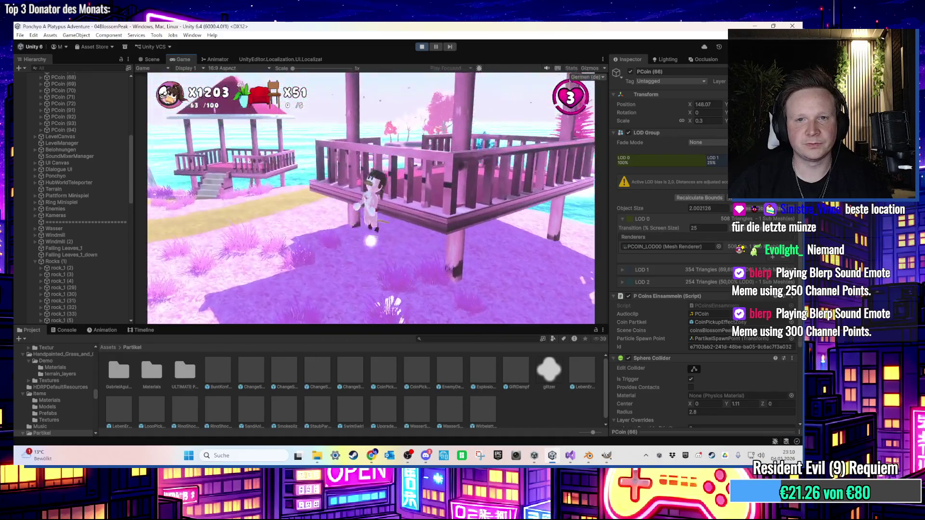
pyautogui.press('w')
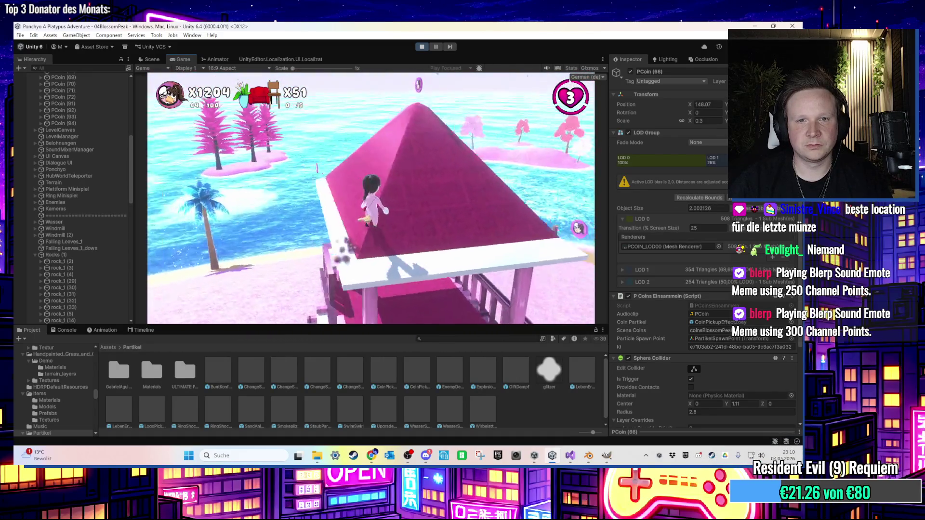
pyautogui.press('w')
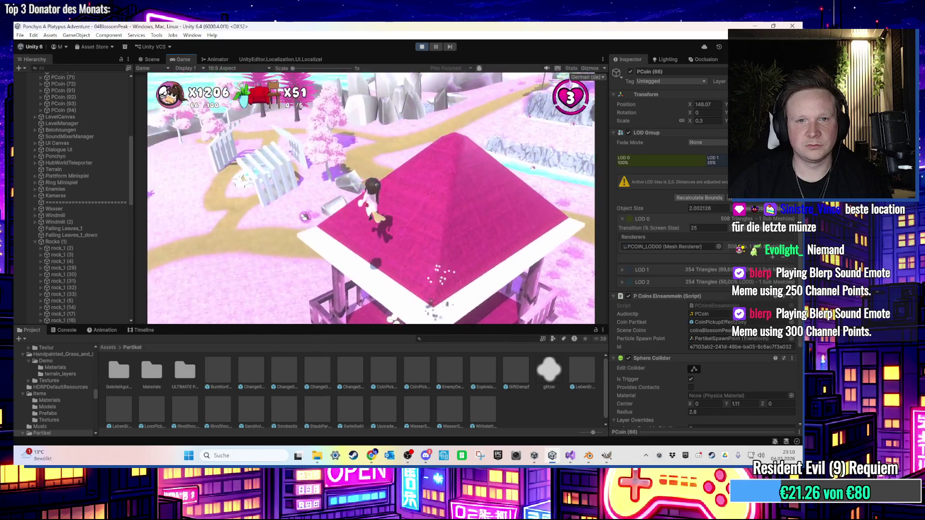
pyautogui.press('w')
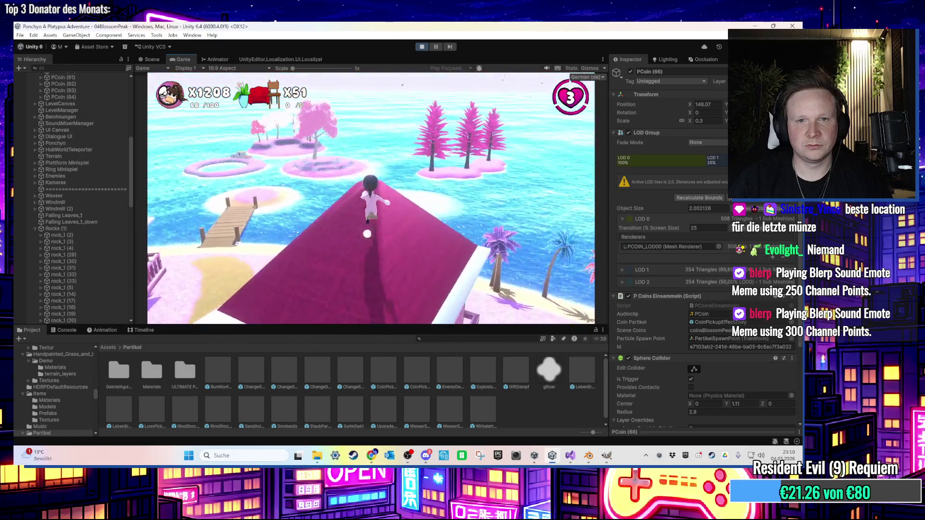
pyautogui.press('w')
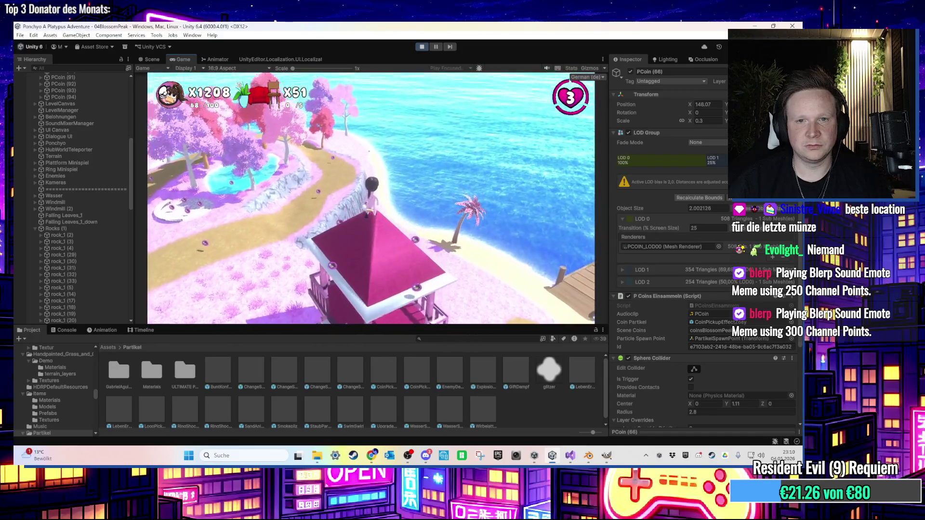
pyautogui.press('w')
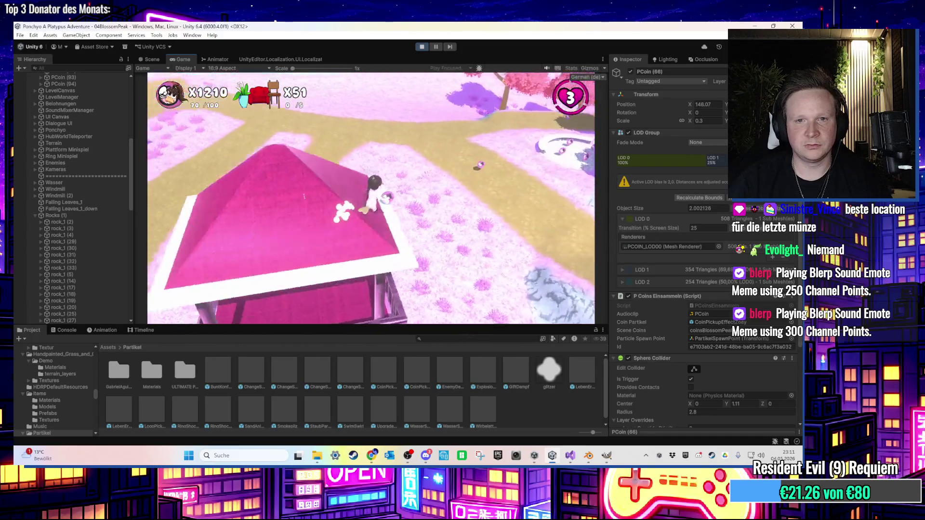
pyautogui.press('w')
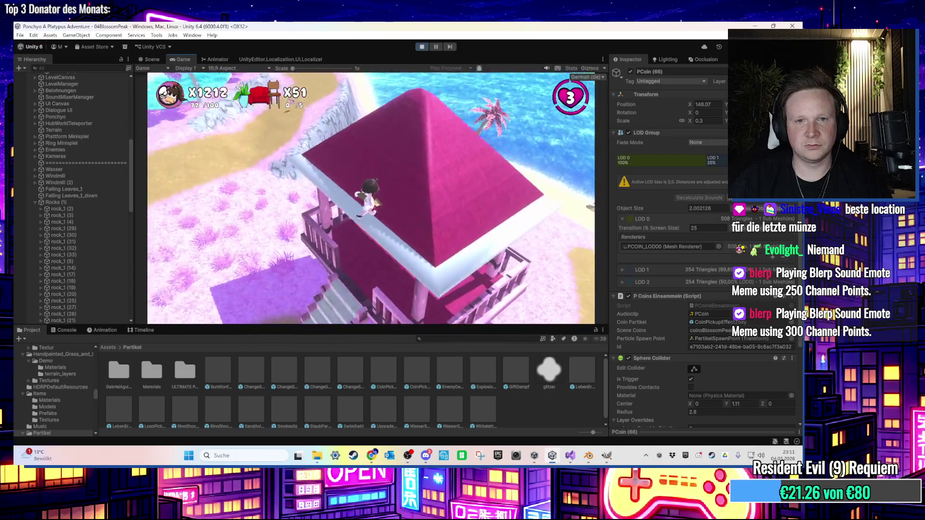
# - Run under the pavilion, across the beach and past the pond, reaching 83 of 100 coins
pyautogui.press('w')
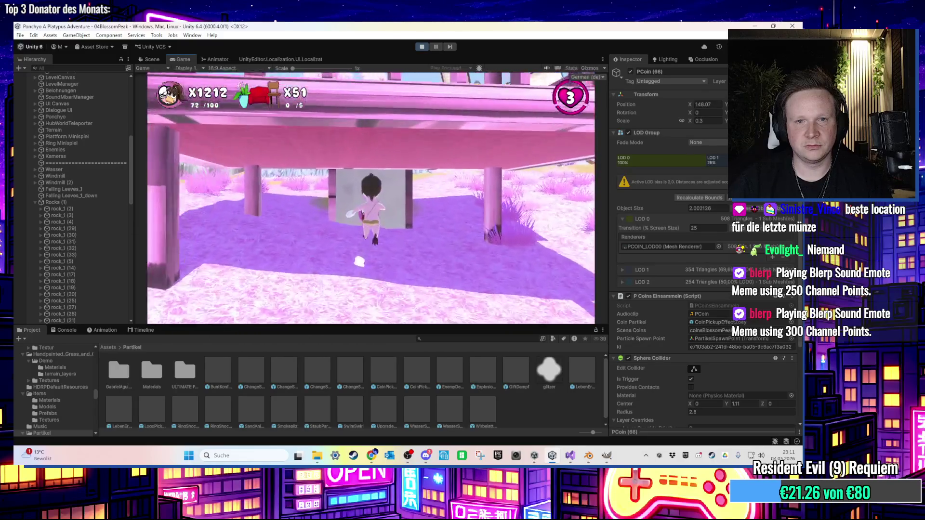
pyautogui.press('s')
pyautogui.press('w')
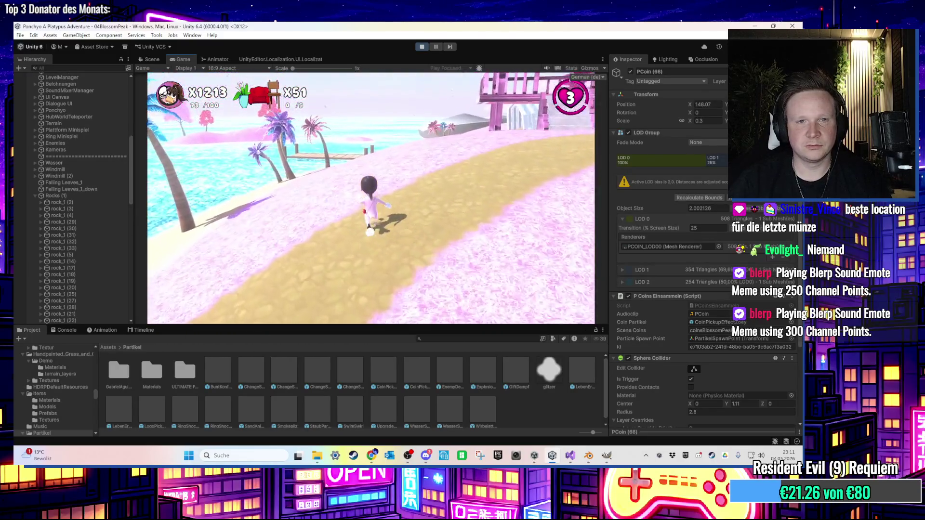
pyautogui.press('w')
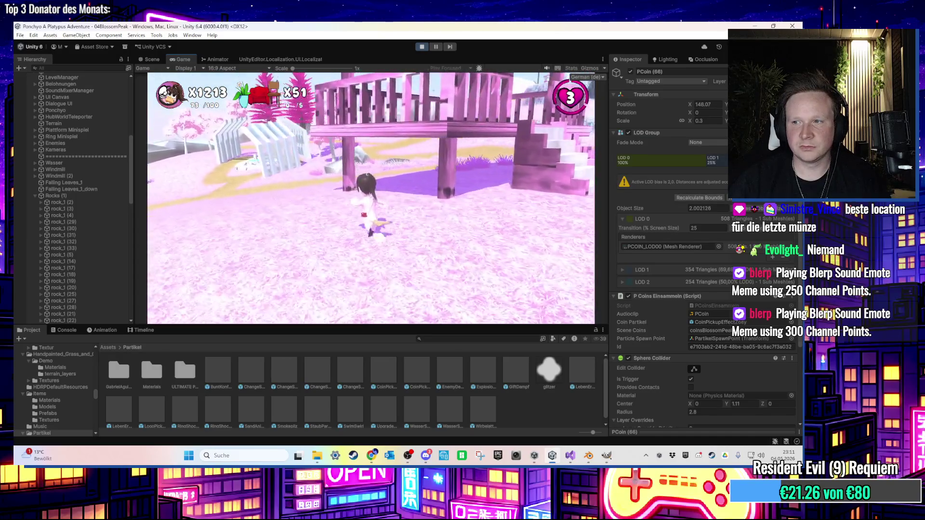
pyautogui.press('w')
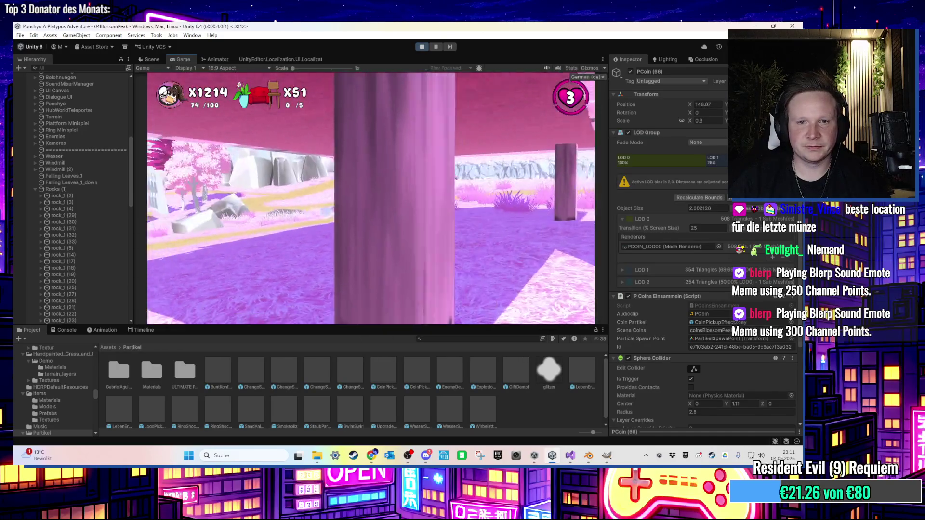
pyautogui.press('w')
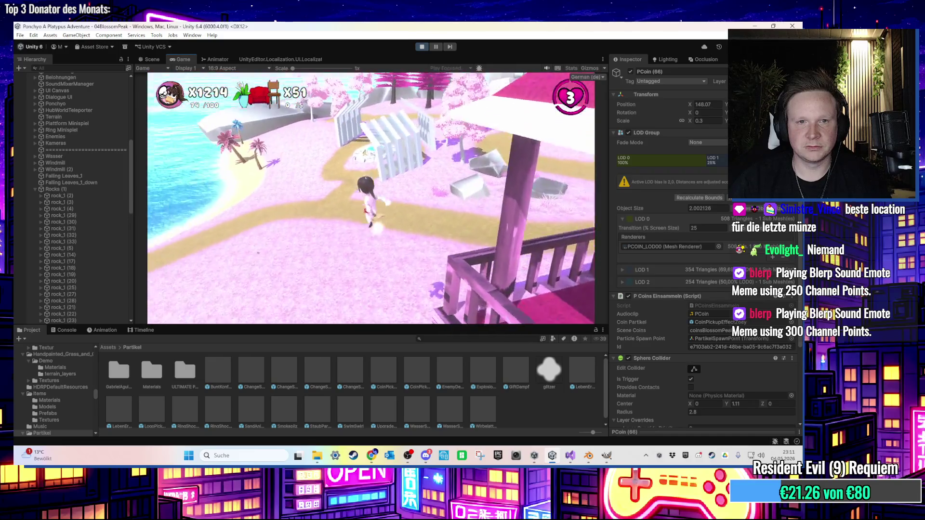
pyautogui.press('w')
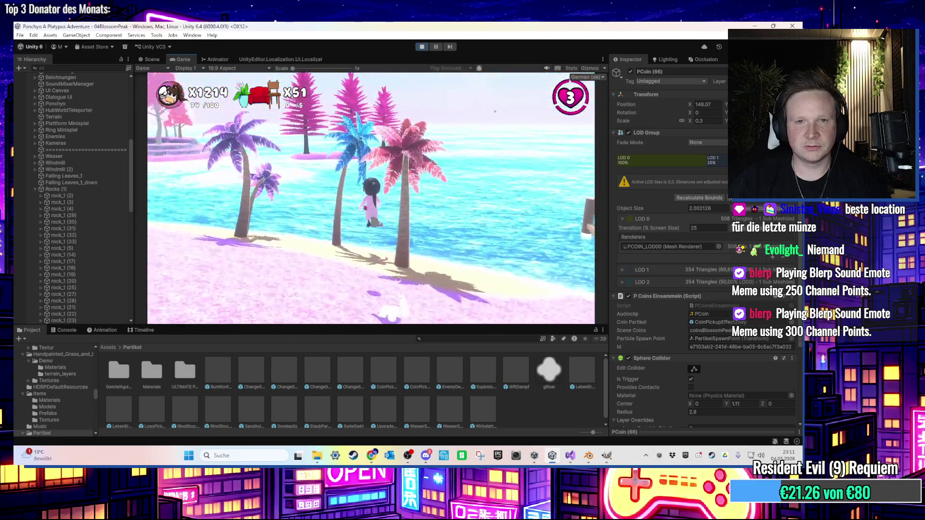
pyautogui.press('w')
pyautogui.press('w')
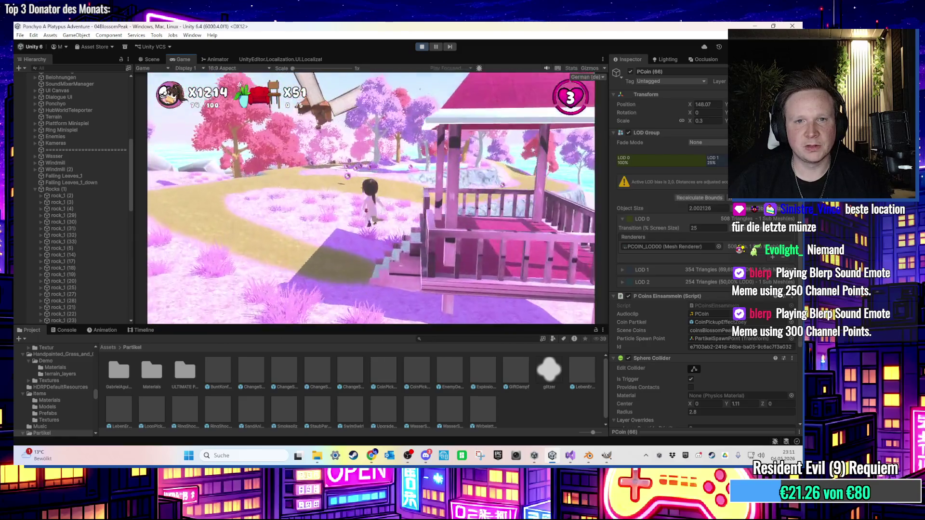
pyautogui.press('w')
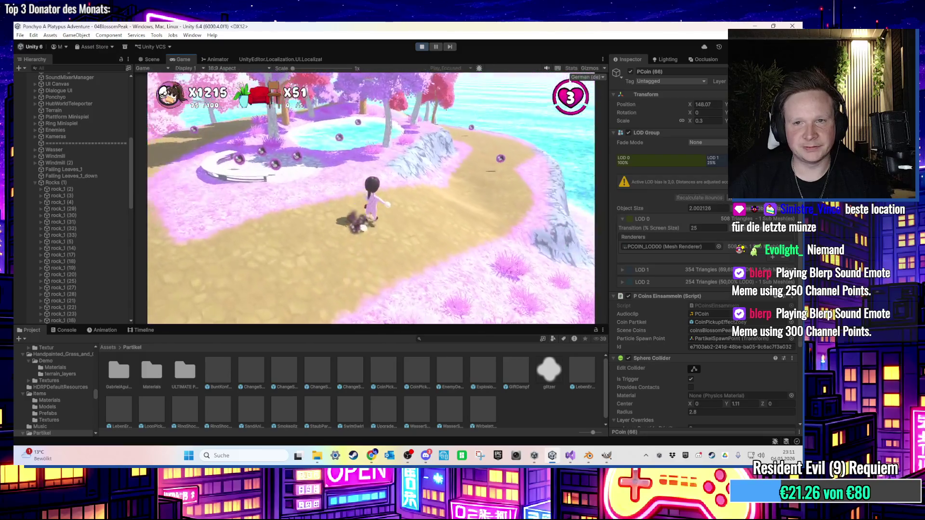
pyautogui.press('w')
pyautogui.press('w')
# - Run through the pond and along the path collecting more coins
pyautogui.press('w')
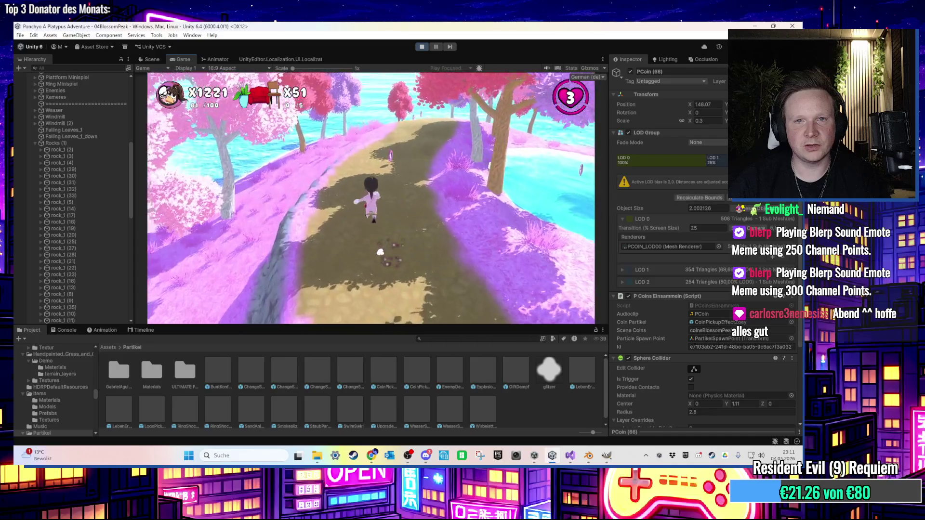
pyautogui.press('w')
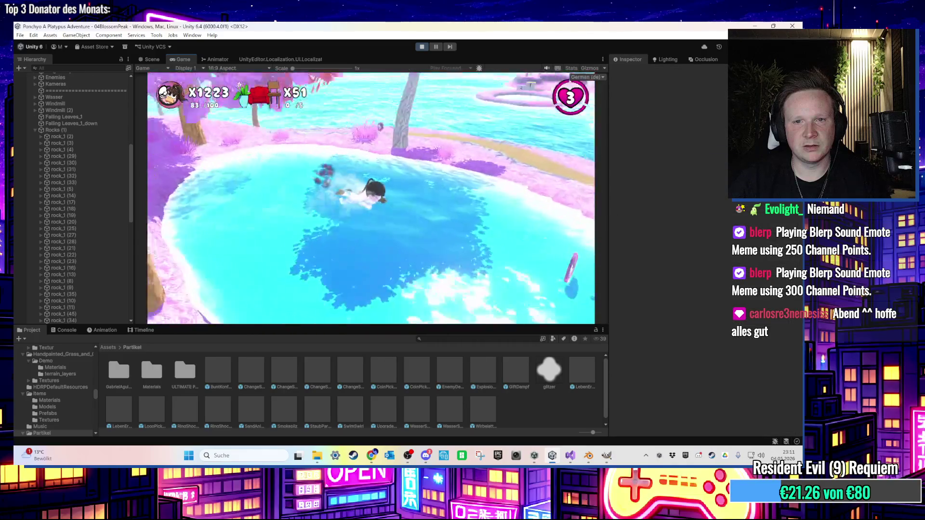
pyautogui.press('w')
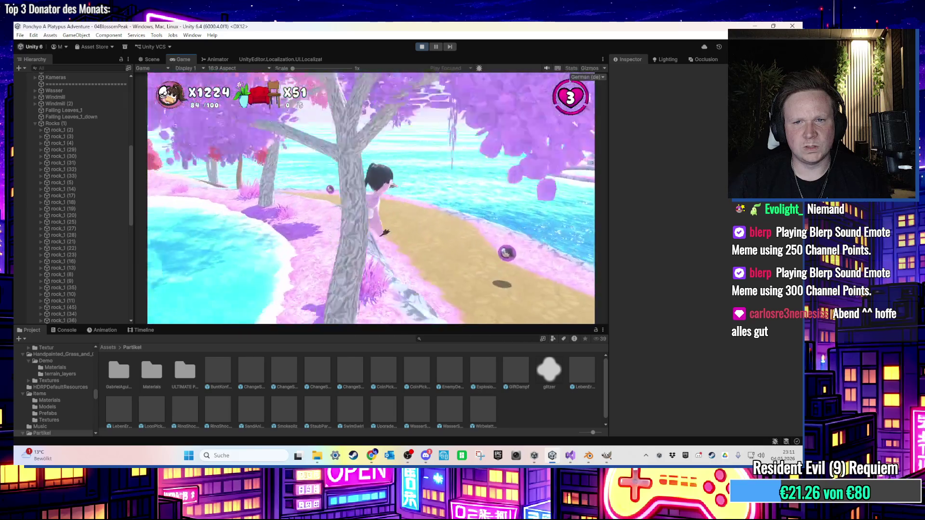
pyautogui.press('w')
pyautogui.press('w')
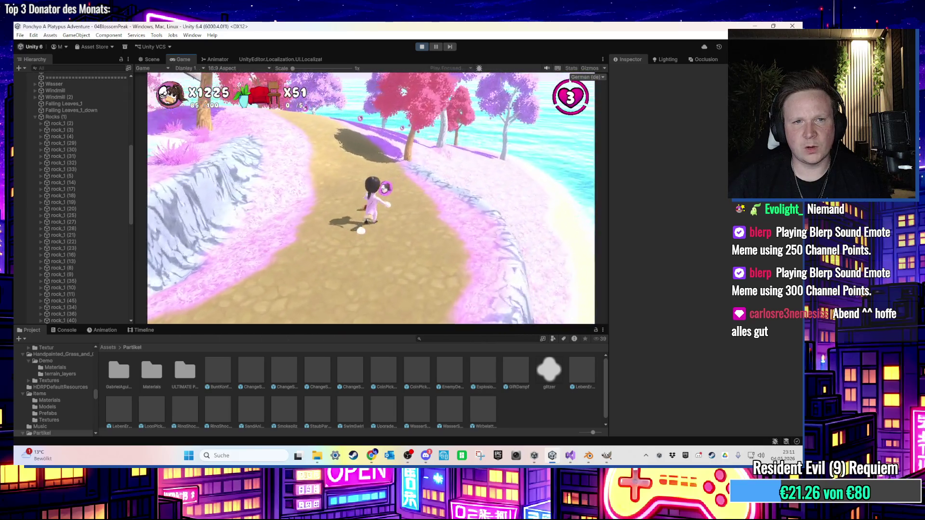
pyautogui.press('w')
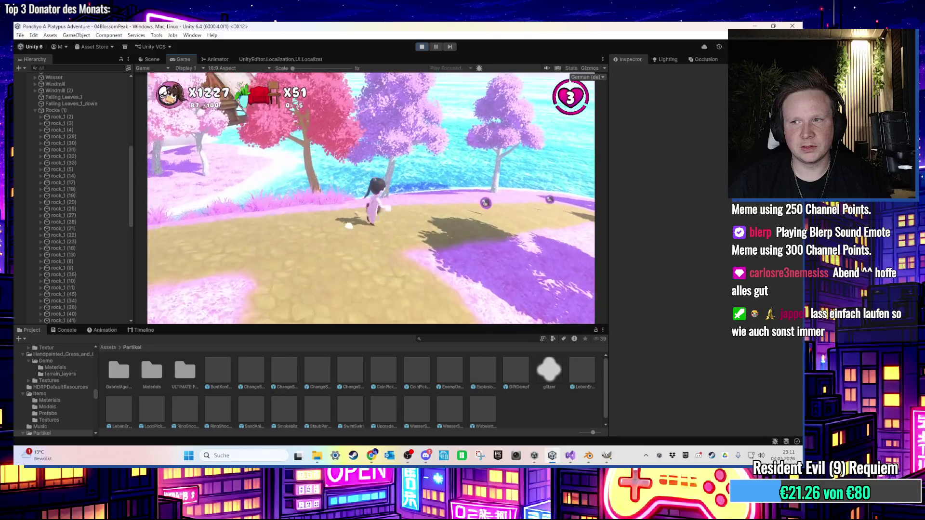
pyautogui.press('w')
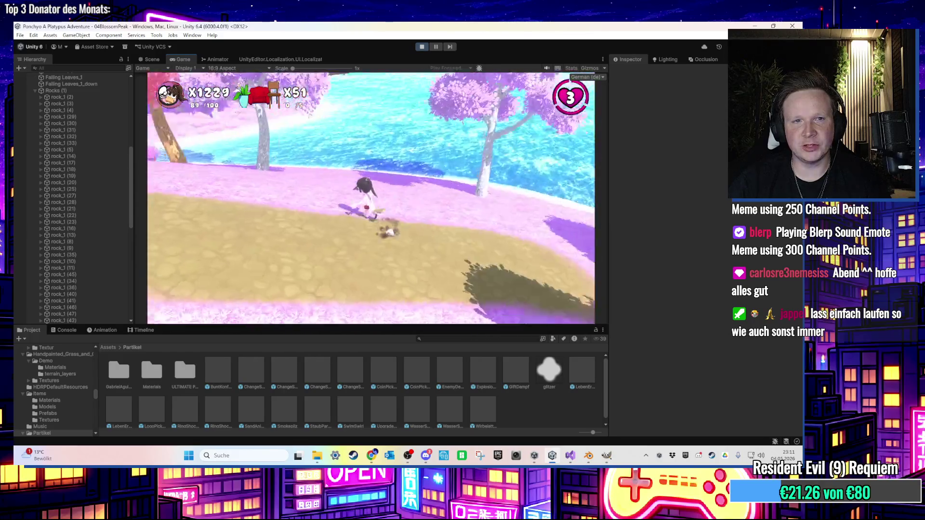
pyautogui.press('w')
pyautogui.press('w')
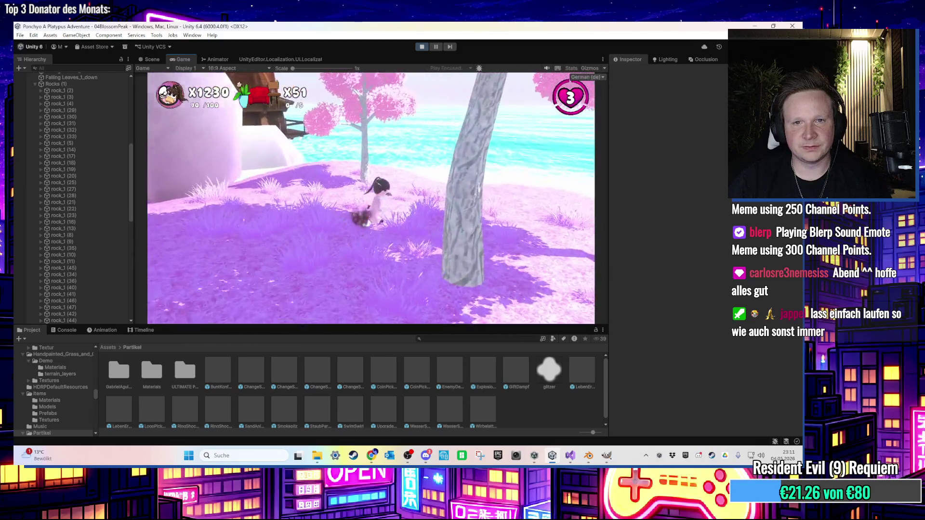
pyautogui.press('w')
# - Follow the meadow and stream to grab the last coins, reaching 100/100 and 1240
pyautogui.press('w')
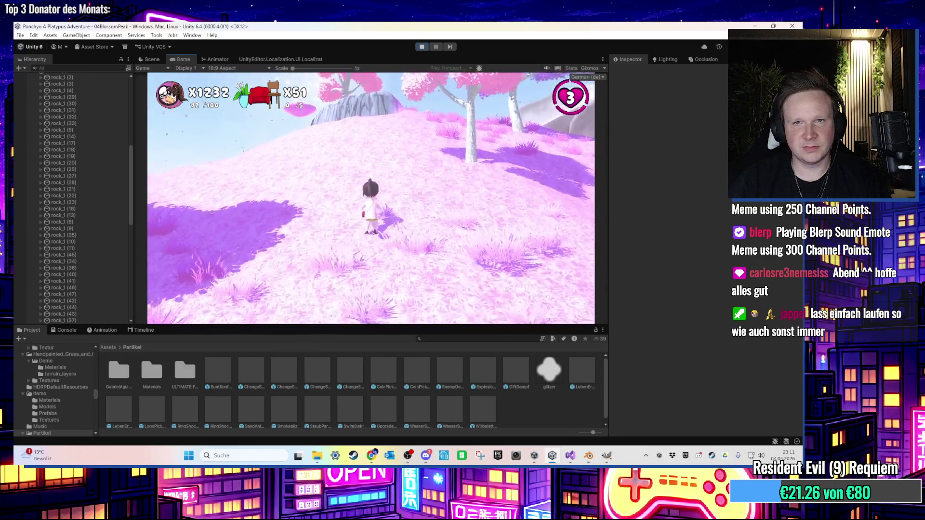
pyautogui.press('w')
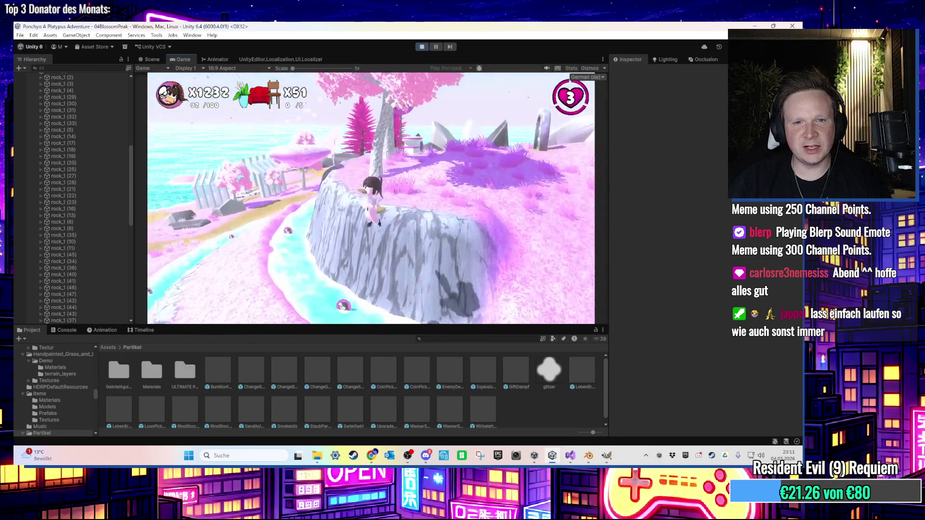
pyautogui.press('w')
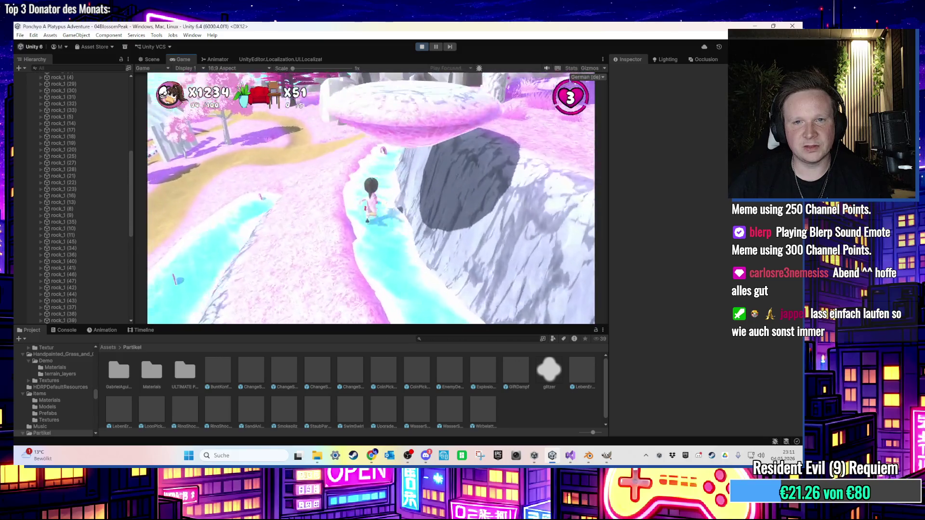
pyautogui.press('w')
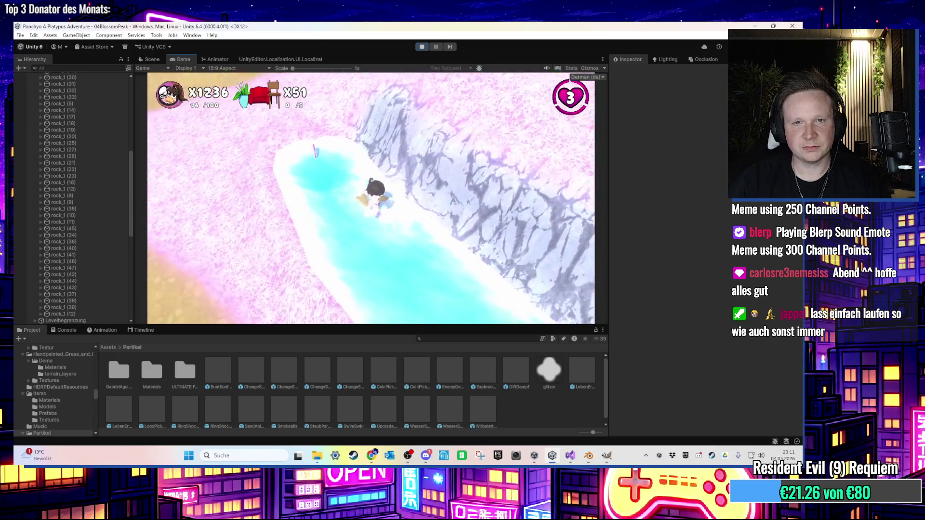
pyautogui.press('w')
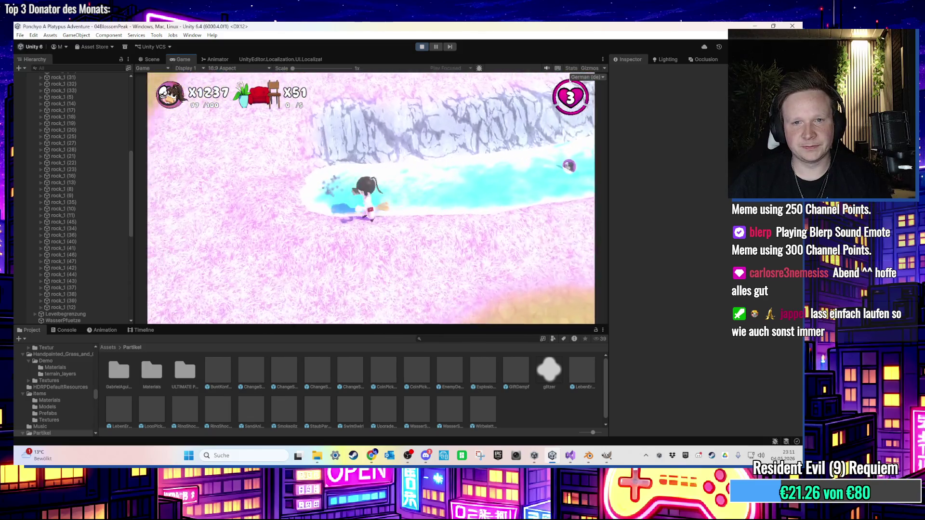
pyautogui.press('w')
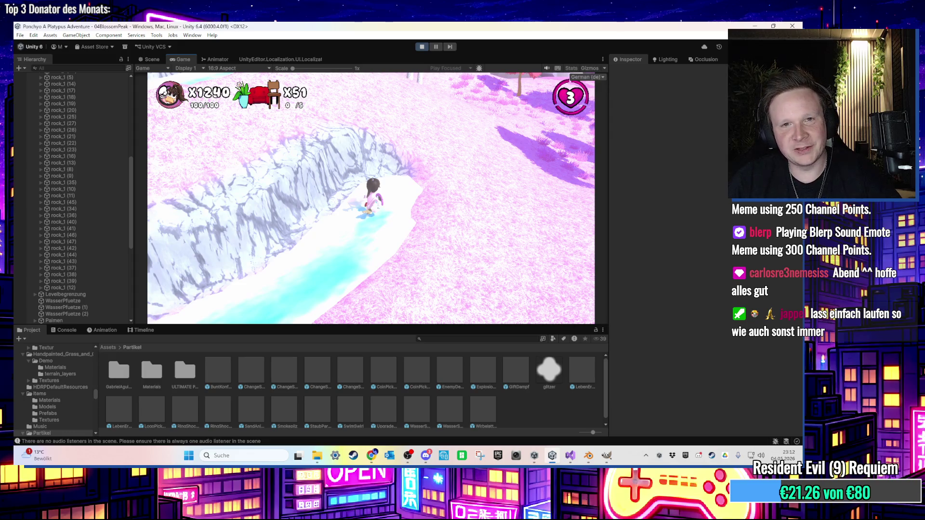
pyautogui.press('super')
pyautogui.press('super')
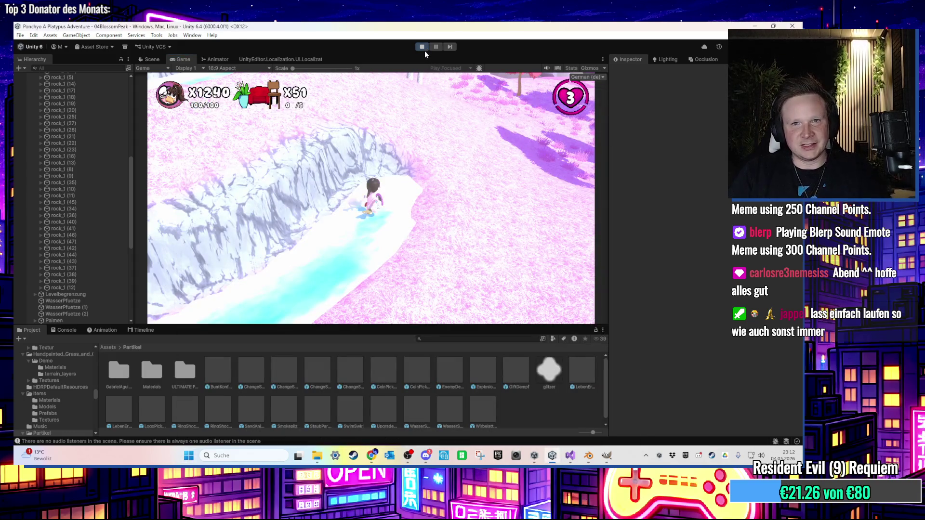
# - Exit Play mode and come back to the 04BlossomPeak scene after briefly switching windows
pyautogui.click(424, 50)
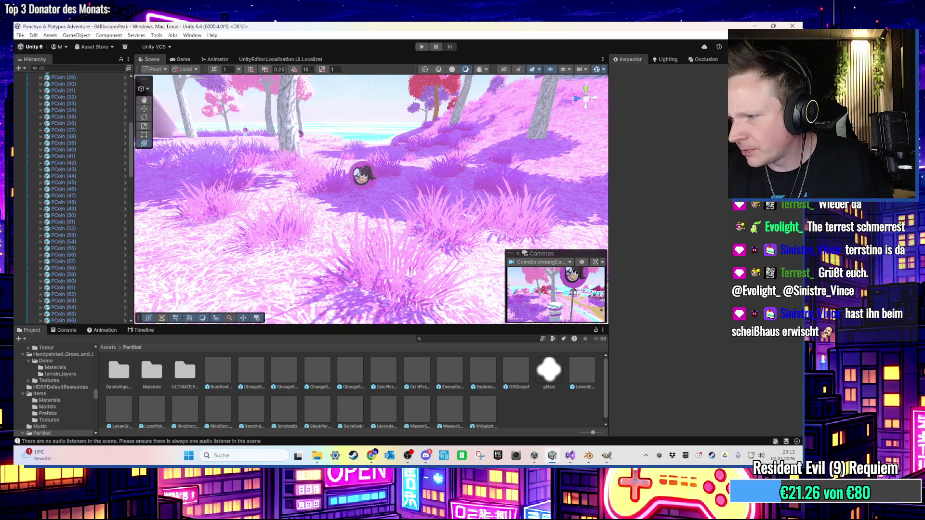
pyautogui.hotkey('alt', 'Tab')
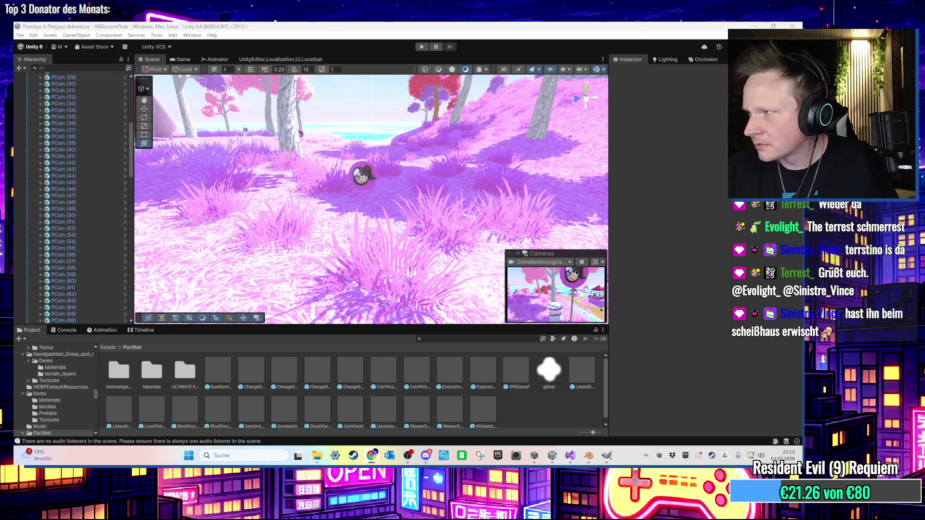
pyautogui.hotkey('alt', 'Tab')
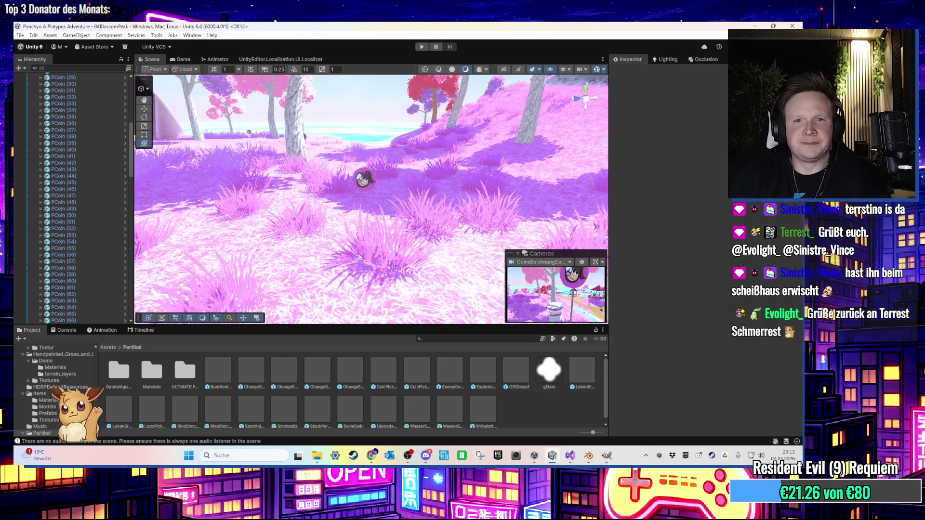
pyautogui.scroll(12, 40, 125)
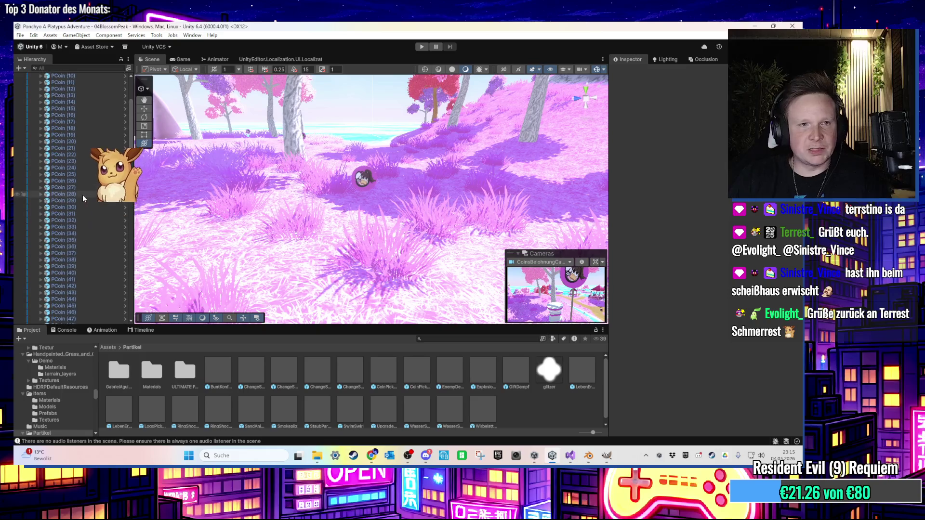
pyautogui.click(35, 115)
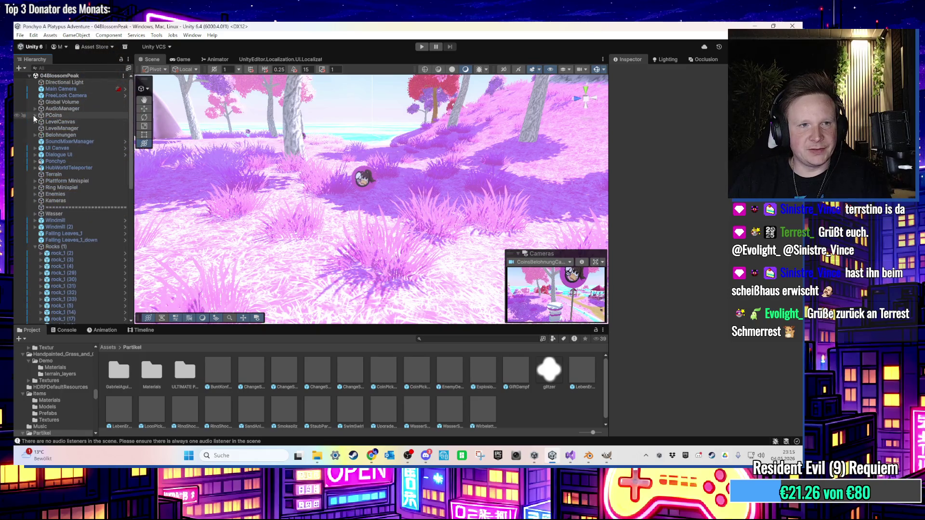
pyautogui.click(50, 200)
pyautogui.click(36, 200)
pyautogui.click(51, 206)
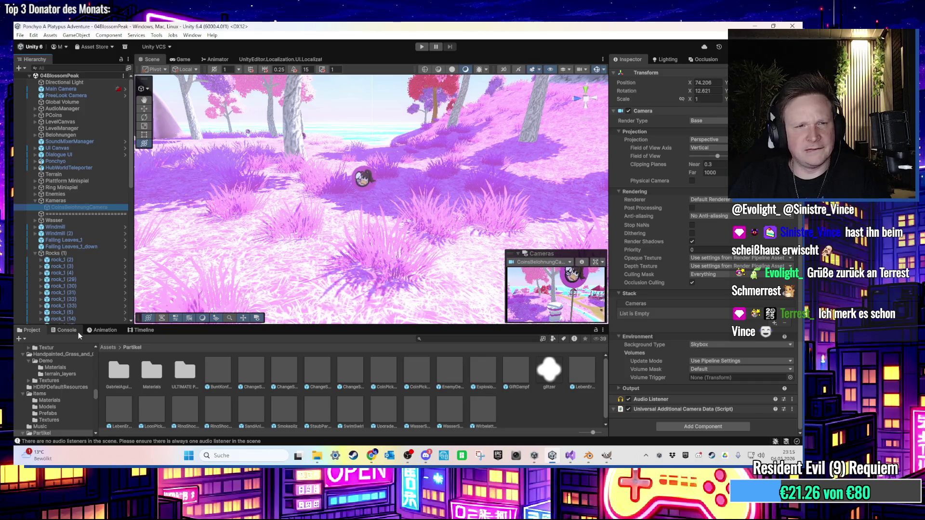
pyautogui.click(76, 90)
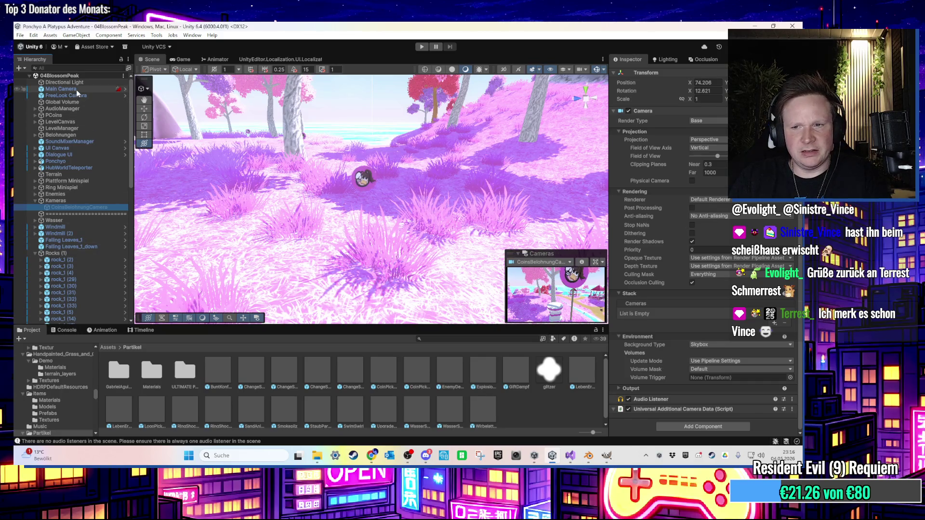
pyautogui.click(89, 207)
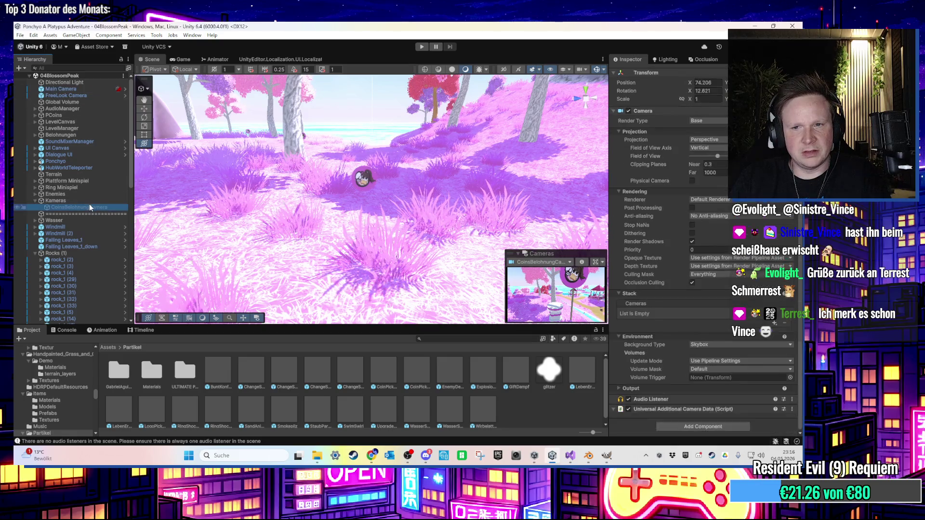
pyautogui.doubleClick(90, 207)
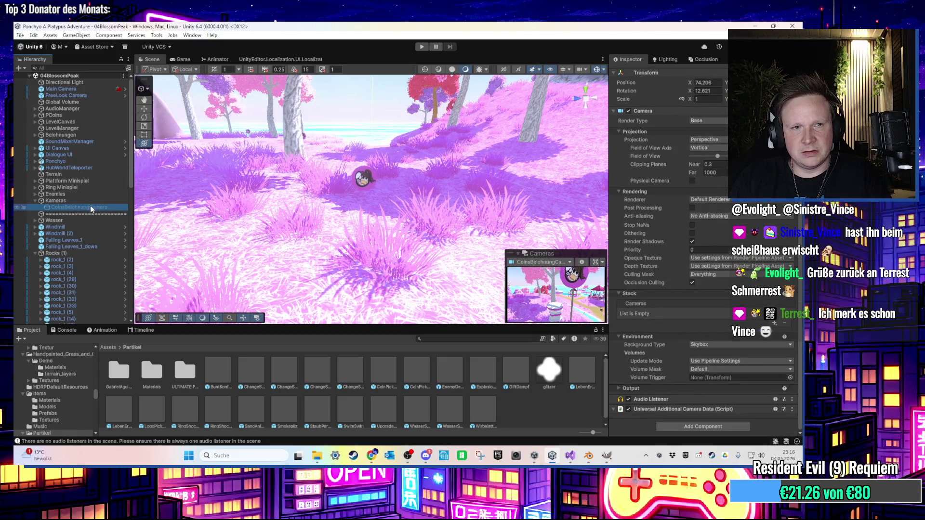
pyautogui.click(420, 48)
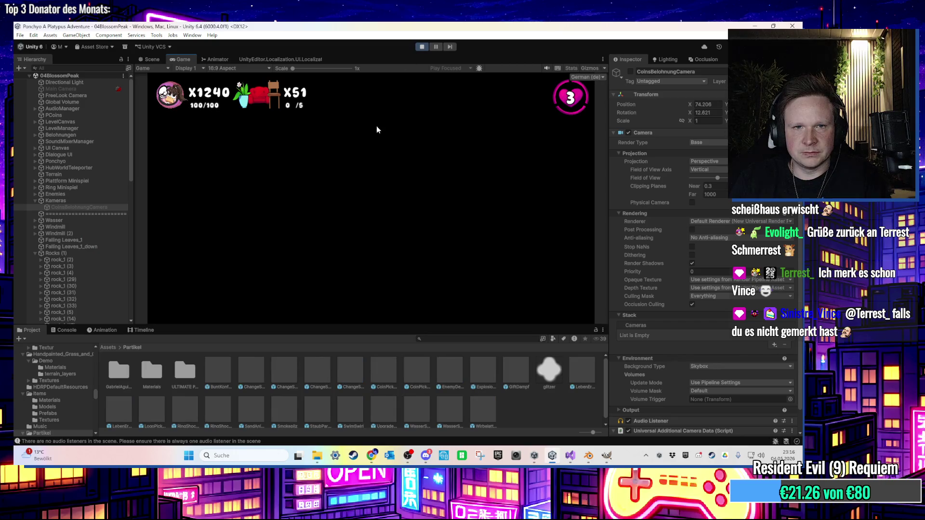
pyautogui.click(140, 441)
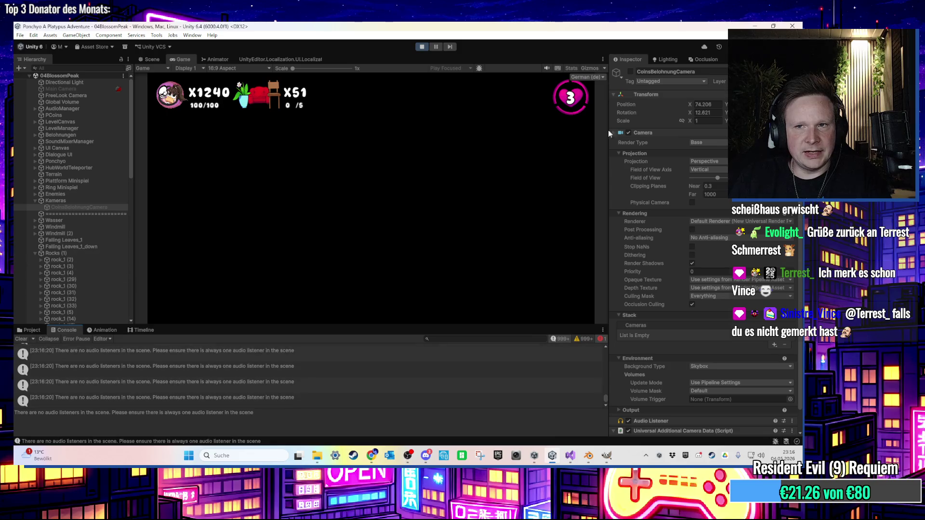
pyautogui.click(631, 72)
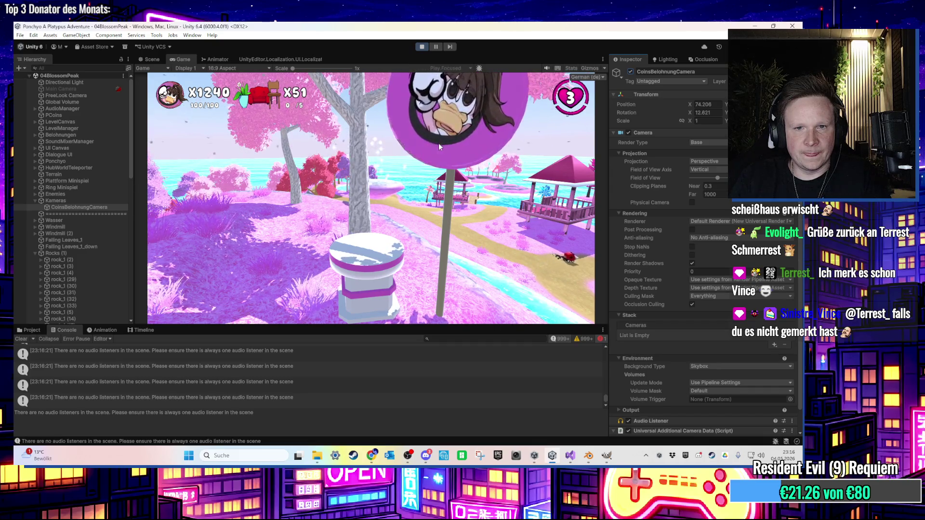
pyautogui.click(29, 330)
pyautogui.click(64, 330)
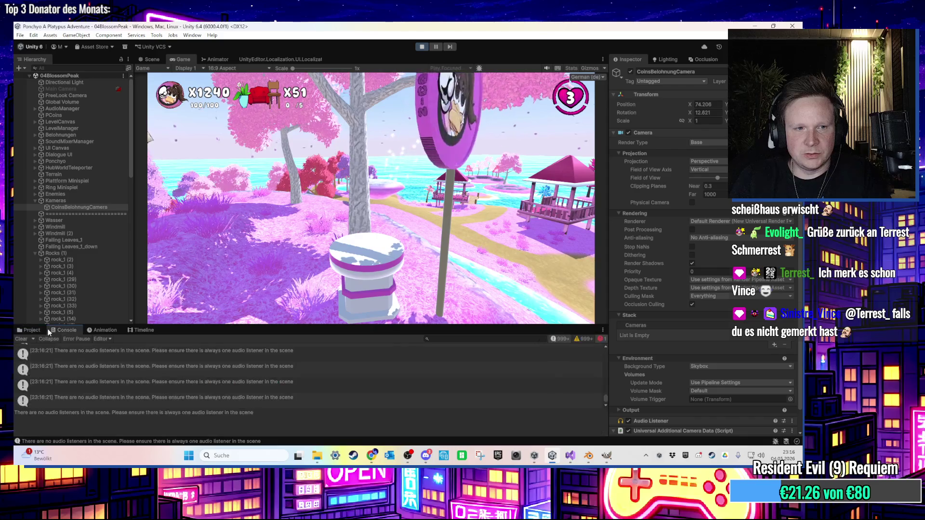
pyautogui.click(423, 47)
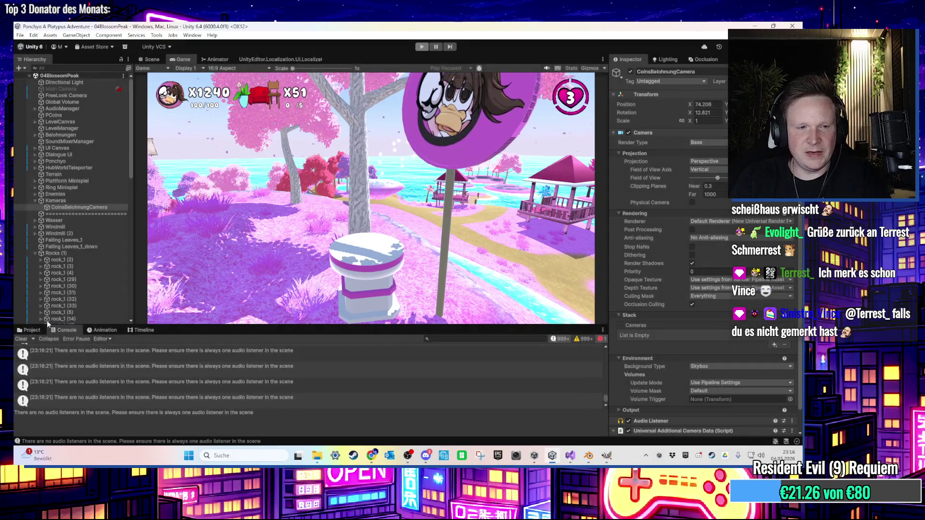
pyautogui.click(32, 330)
pyautogui.scroll(5, 94, 389)
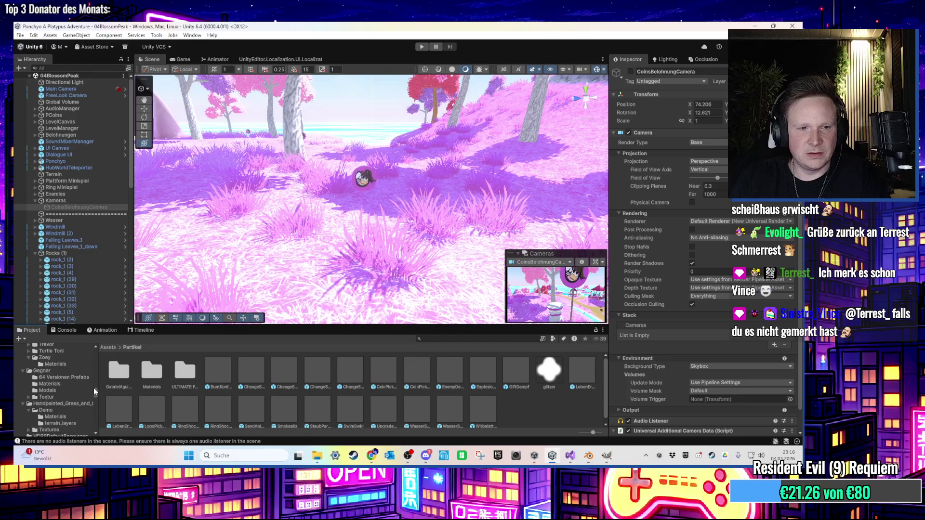
# - Open the 03RooftopTrouble scene from the Scenes favorites and glance at the BELOHNUNGEN group
pyautogui.click(48, 359)
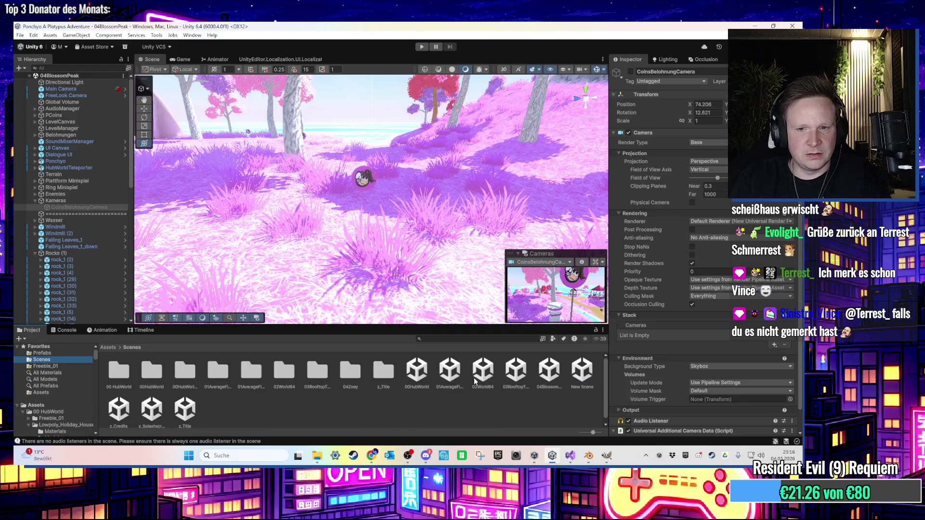
pyautogui.click(517, 380)
pyautogui.doubleClick(516, 379)
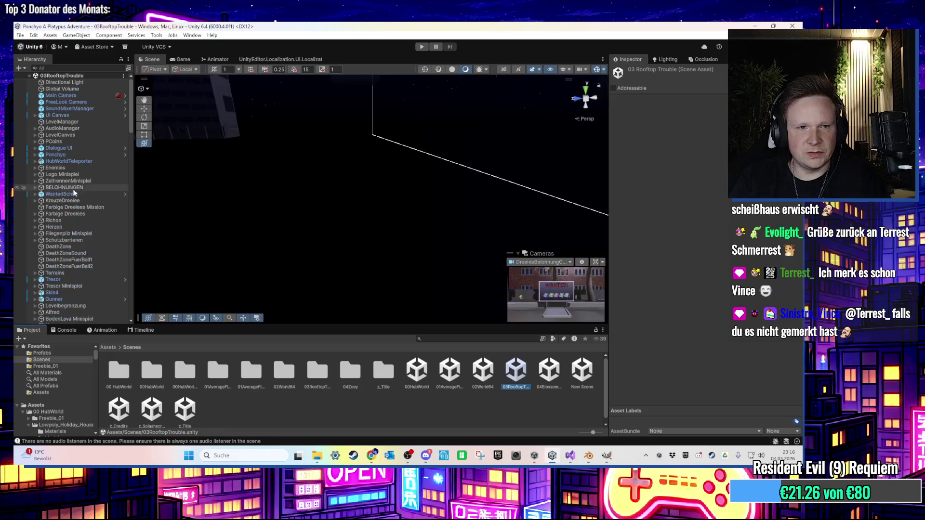
pyautogui.click(49, 188)
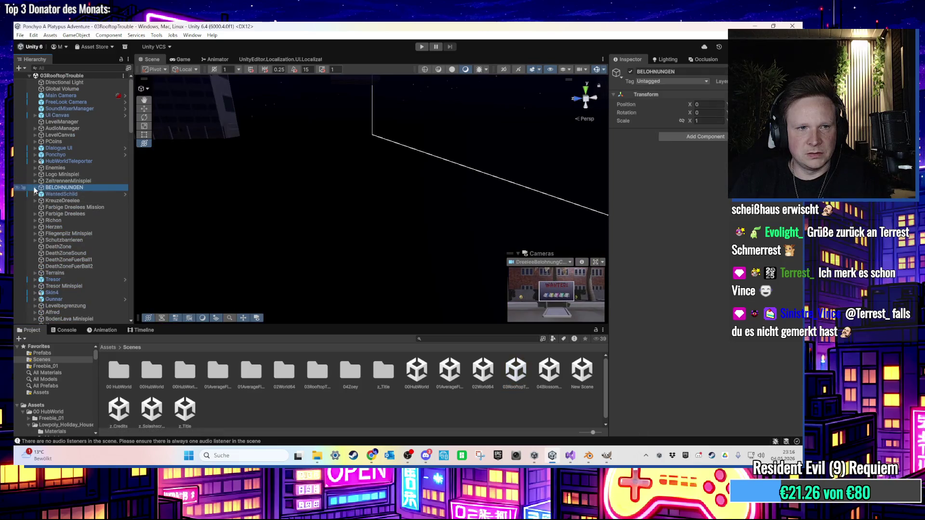
pyautogui.click(35, 188)
pyautogui.click(35, 188)
pyautogui.scroll(-3, 65, 255)
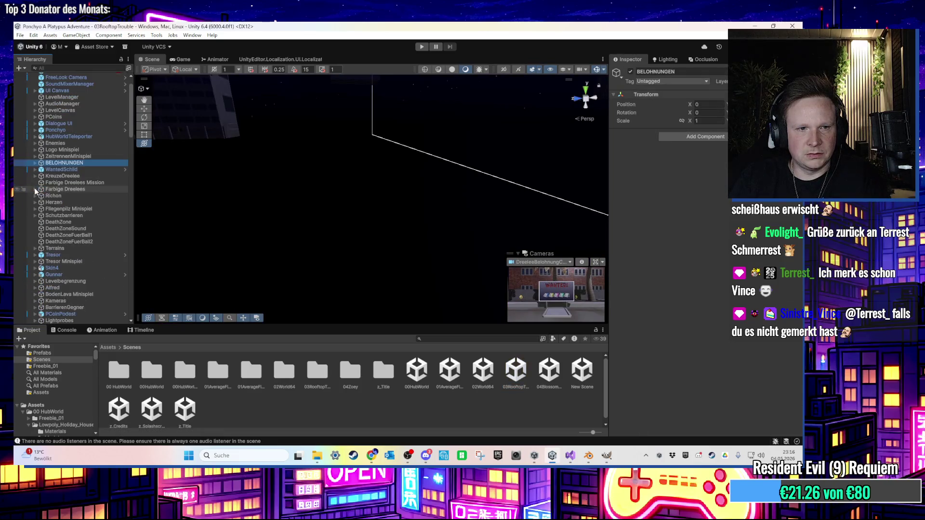
# - Expand Kameras and inspect PCoinBelohnungCamera, Main Camera and DreeleeBelohnungCamera settings
pyautogui.click(55, 276)
pyautogui.click(36, 276)
pyautogui.click(71, 290)
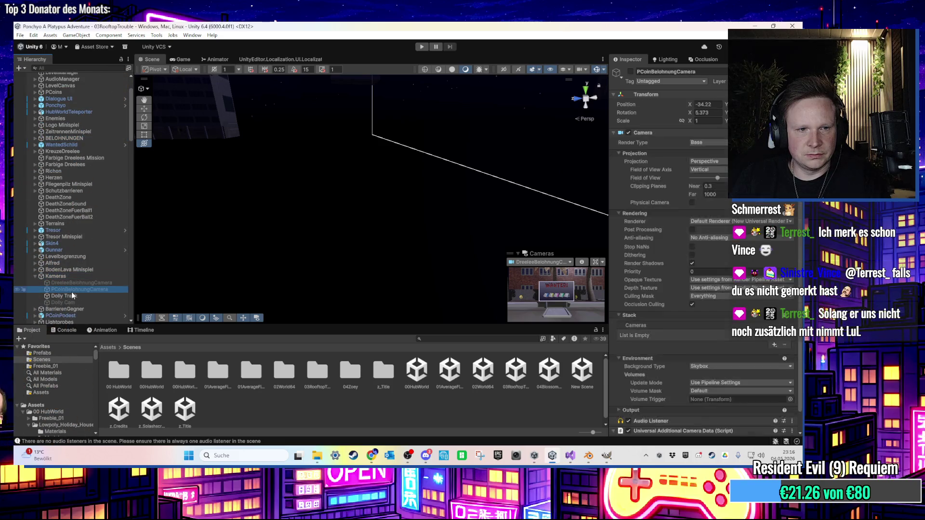
pyautogui.scroll(-1, 661, 342)
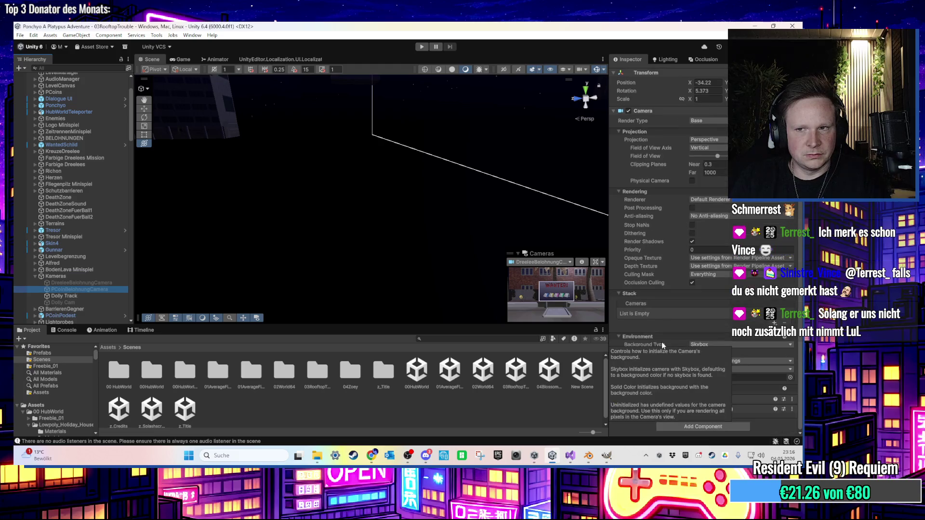
pyautogui.scroll(1, 661, 340)
pyautogui.scroll(3, 99, 135)
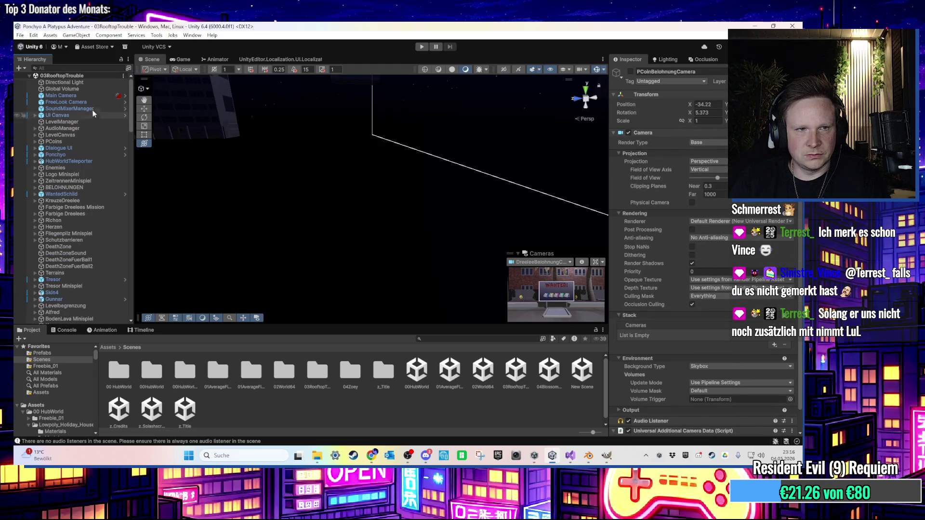
pyautogui.click(92, 96)
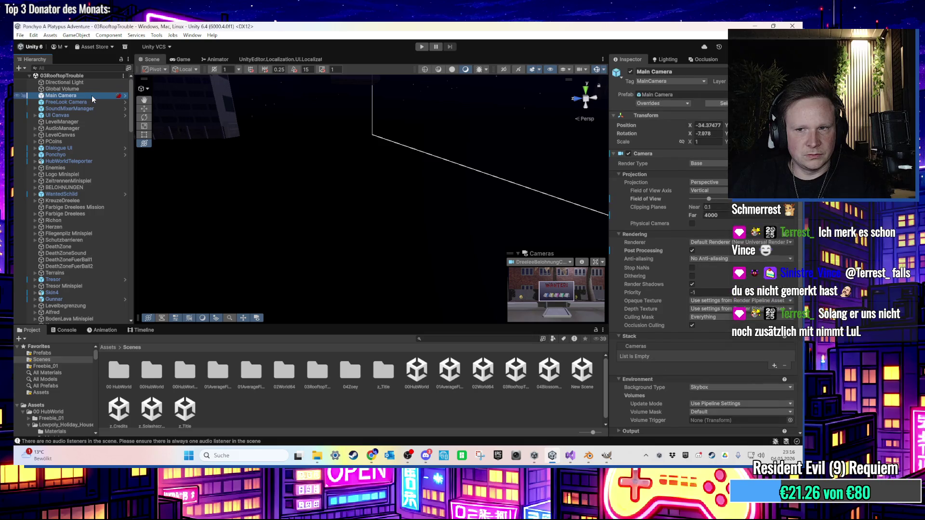
pyautogui.scroll(-9, 72, 249)
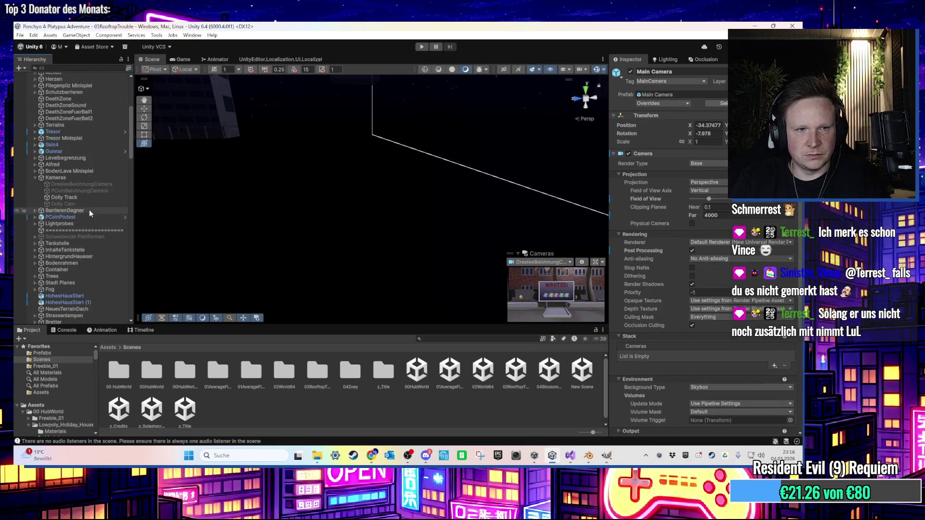
pyautogui.click(93, 186)
pyautogui.scroll(-1, 625, 345)
pyautogui.scroll(3, 94, 197)
pyautogui.scroll(4, 95, 197)
# - Frame DreeleeBelohnungCamera, orbit up toward the buildings, and select the PCoinPodest pedestal
pyautogui.press('f')
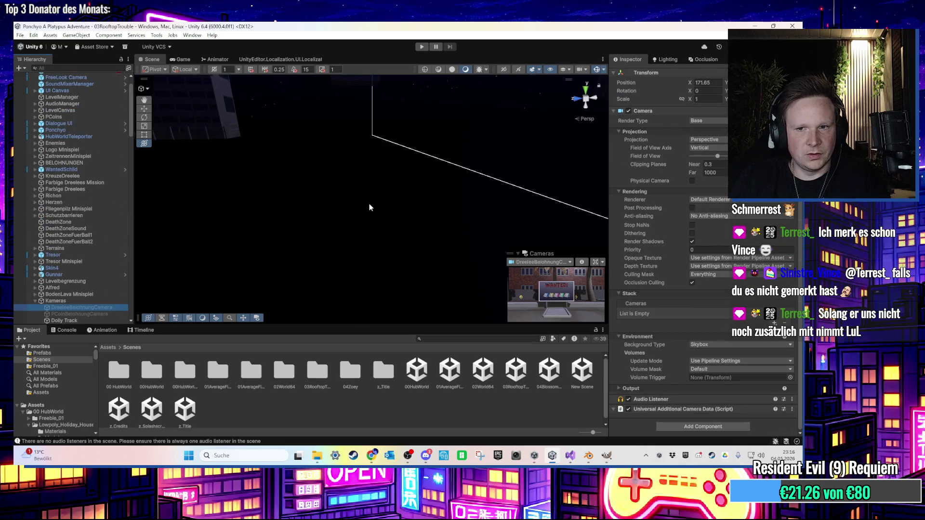
pyautogui.moveTo(387, 194)
pyautogui.mouseDown()
pyautogui.moveTo(438, 212)
pyautogui.moveTo(355, 196)
pyautogui.moveTo(367, 201)
pyautogui.moveTo(363, 229)
pyautogui.moveTo(351, 230)
pyautogui.moveTo(307, 190)
pyautogui.moveTo(375, 209)
pyautogui.moveTo(447, 282)
pyautogui.moveTo(284, 211)
pyautogui.mouseUp()
pyautogui.click(361, 289)
# - Frame and orbit around PCoinPodest, then bring up its AllePCoinsGesammelt script in Visual Studio
pyautogui.press('f')
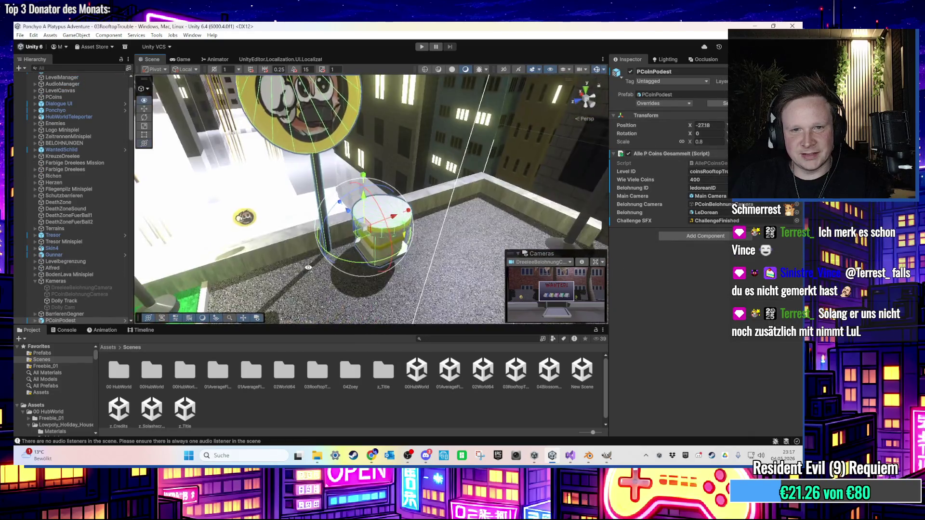
pyautogui.moveTo(287, 261); pyautogui.dragTo(267, 251)
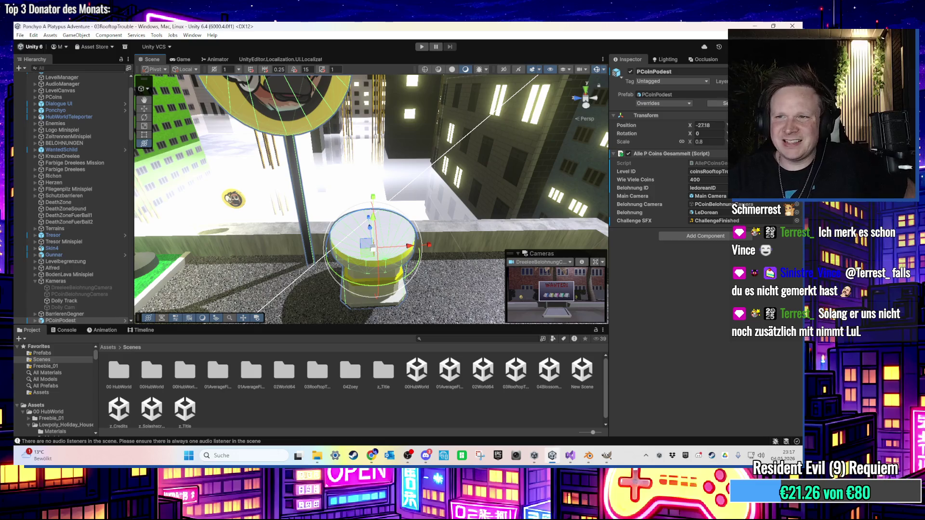
pyautogui.hotkey('alt', 'Tab')
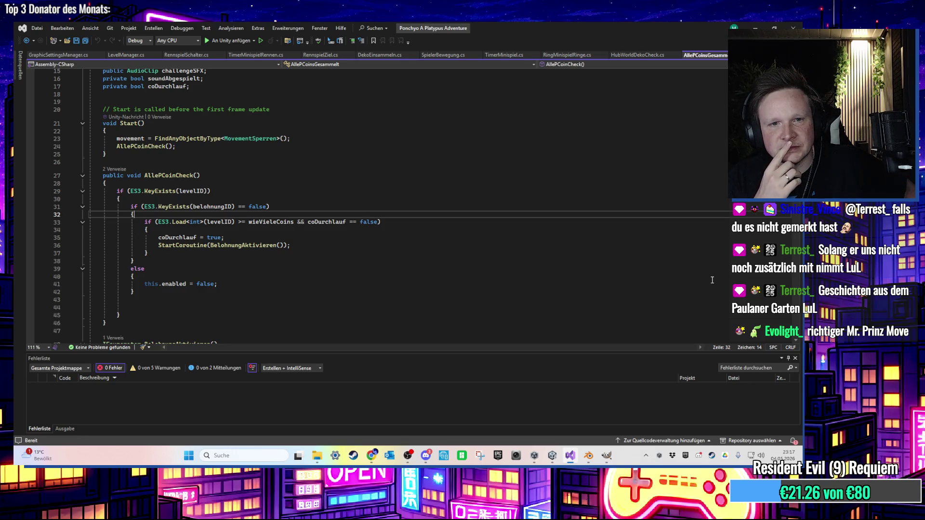
# - Move belohnungCamera.SetActive(true) from line 52 to line 51, above the mainCamera deactivation, and save
pyautogui.scroll(-5, 242, 142)
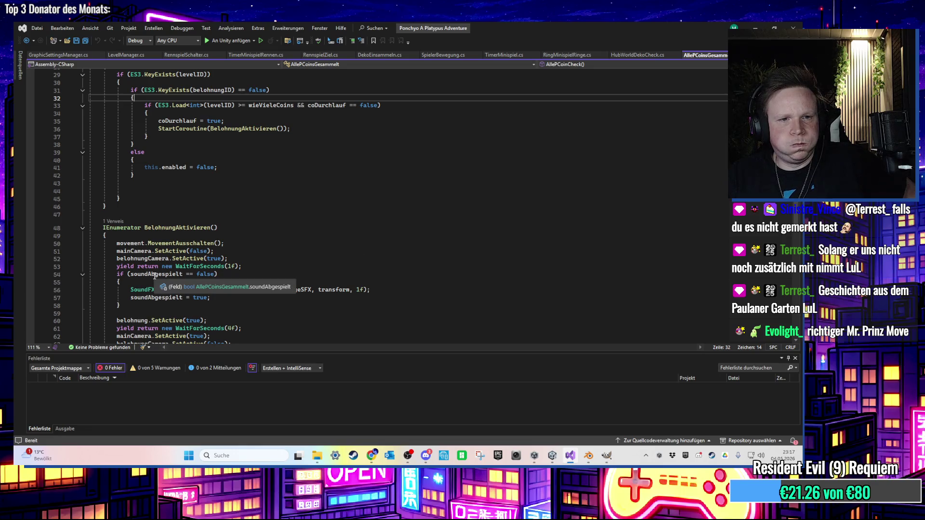
pyautogui.moveTo(215, 251); pyautogui.dragTo(91, 267)
pyautogui.moveTo(229, 258)
pyautogui.mouseDown()
pyautogui.moveTo(97, 251)
pyautogui.moveTo(117, 259)
pyautogui.mouseUp()
pyautogui.scroll(-1, 202, 254)
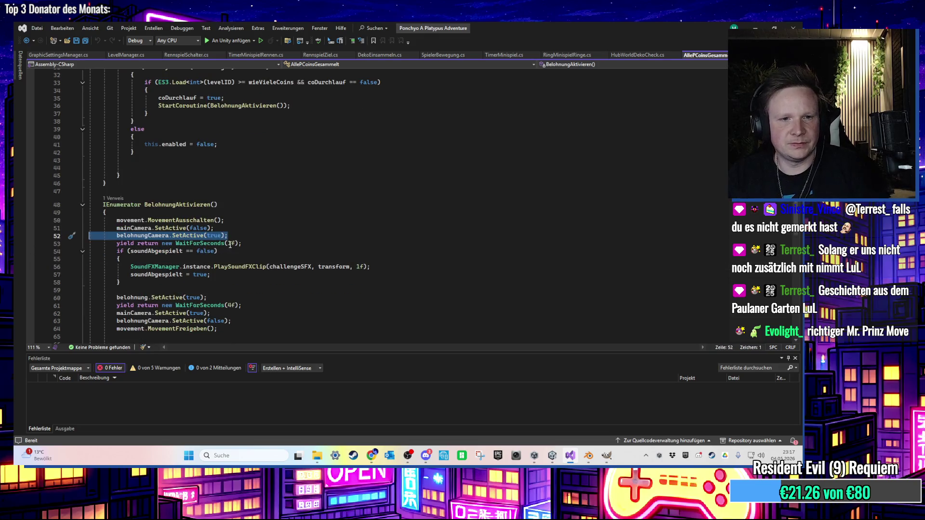
pyautogui.hotkey('ctrl', 'x')
pyautogui.click(229, 220)
pyautogui.press('Return')
pyautogui.hotkey('ctrl', 'g')
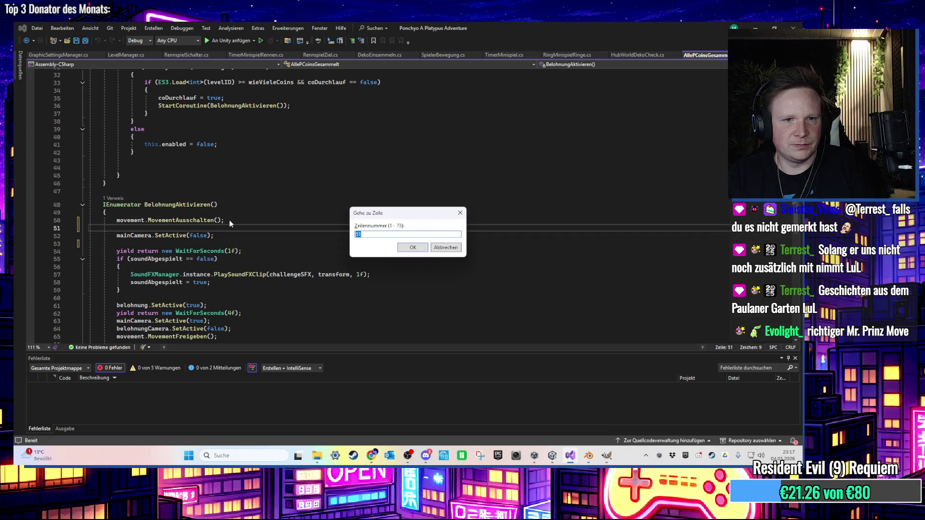
pyautogui.press('Return')
pyautogui.hotkey('ctrl', 'v')
pyautogui.hotkey('ctrl', 's')
pyautogui.hotkey('alt', 'Tab')
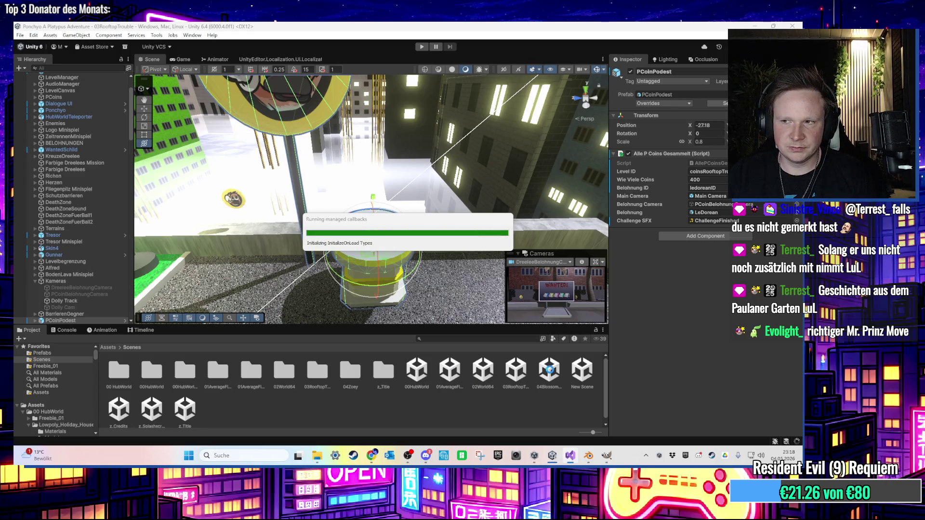
# - Open 04BlossomPeak, run and stop a short play test, then expand Kameras
pyautogui.doubleClick(550, 371)
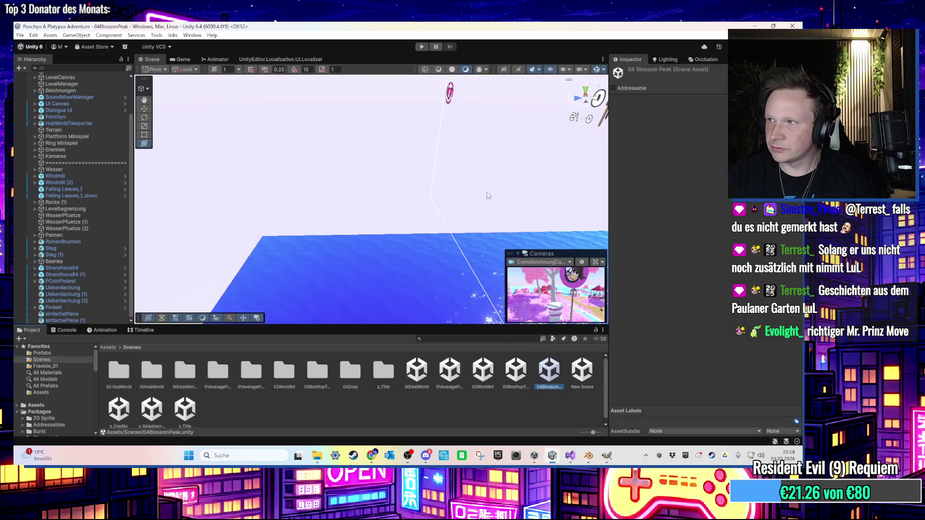
pyautogui.click(421, 46)
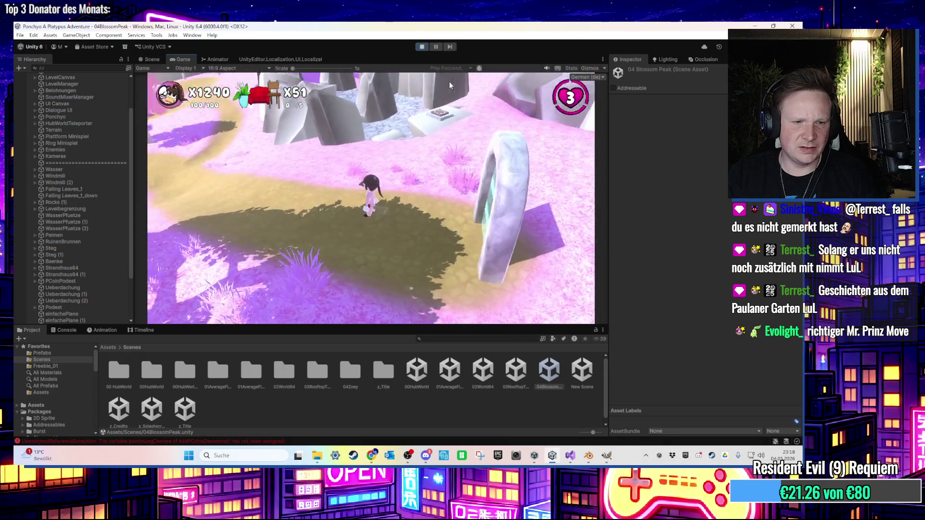
pyautogui.press('super')
pyautogui.press('Escape')
pyautogui.click(422, 48)
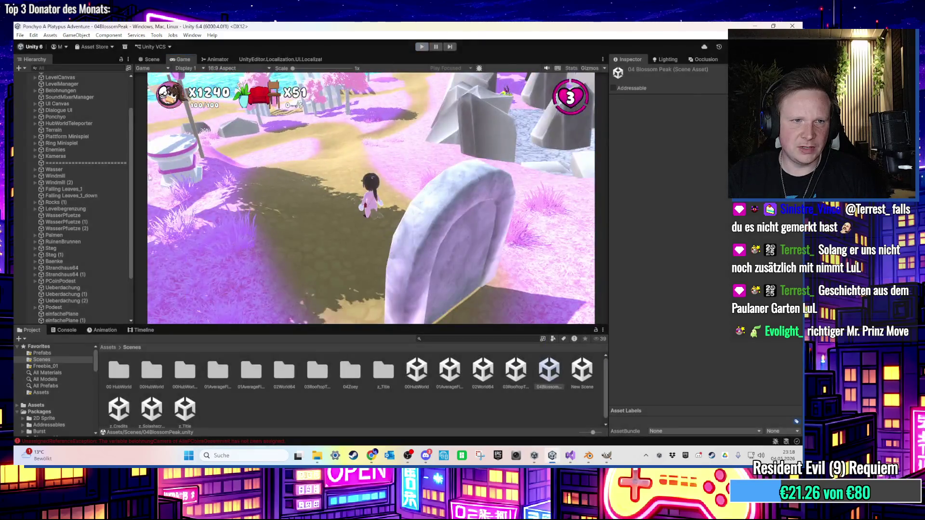
pyautogui.click(69, 158)
pyautogui.click(35, 156)
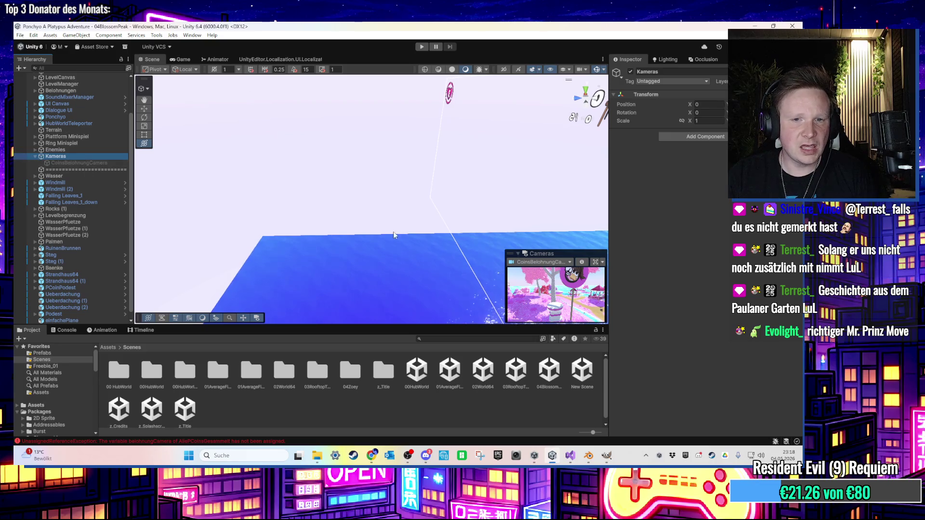
# - Assign CoinsBelohnungCamera to PCoinPodest's Belohnung Camera field, then reopen 03RooftopTrouble
pyautogui.click(184, 442)
pyautogui.click(143, 356)
pyautogui.click(77, 289)
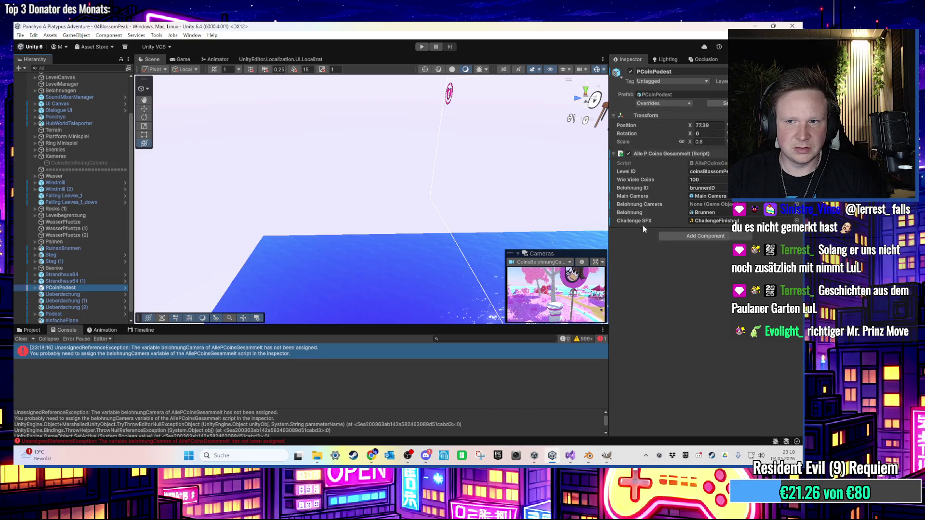
pyautogui.click(797, 205)
pyautogui.write('belo')
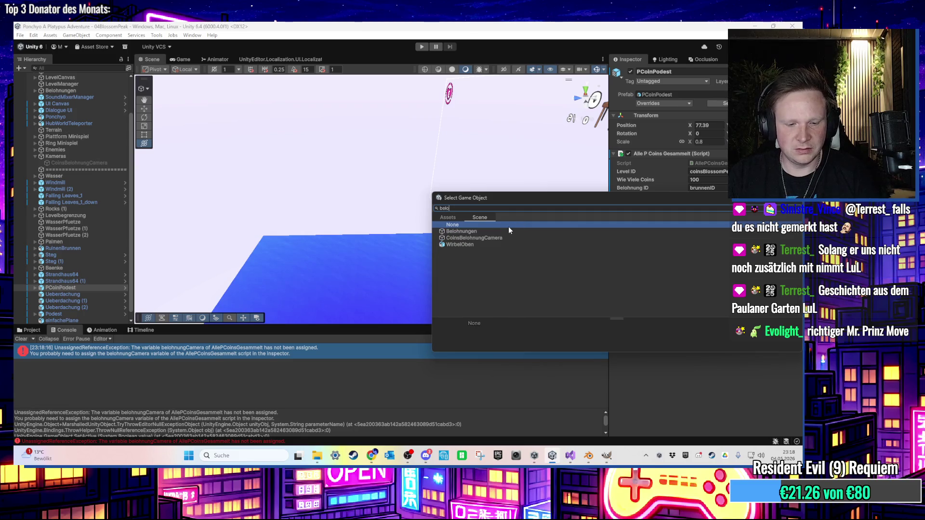
pyautogui.write('g')
pyautogui.press('BackSpace')
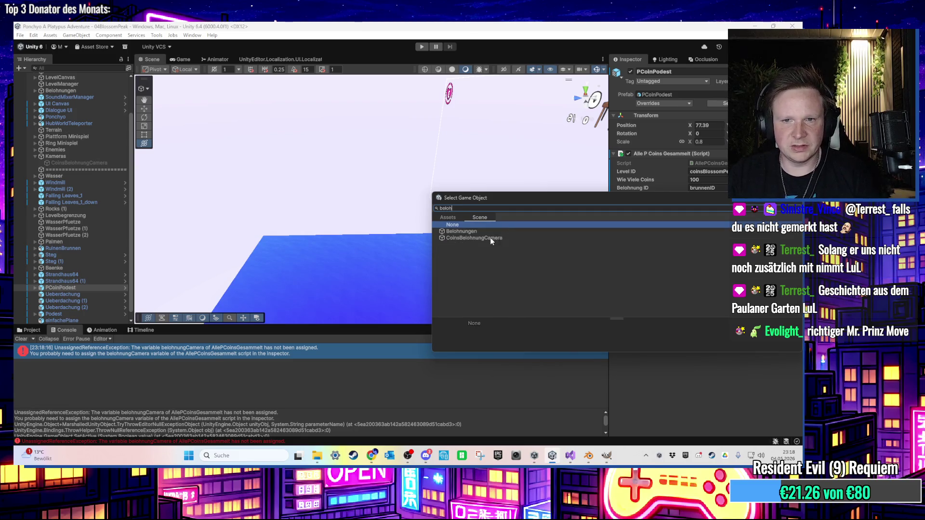
pyautogui.doubleClick(490, 238)
pyautogui.click(22, 330)
pyautogui.click(504, 375)
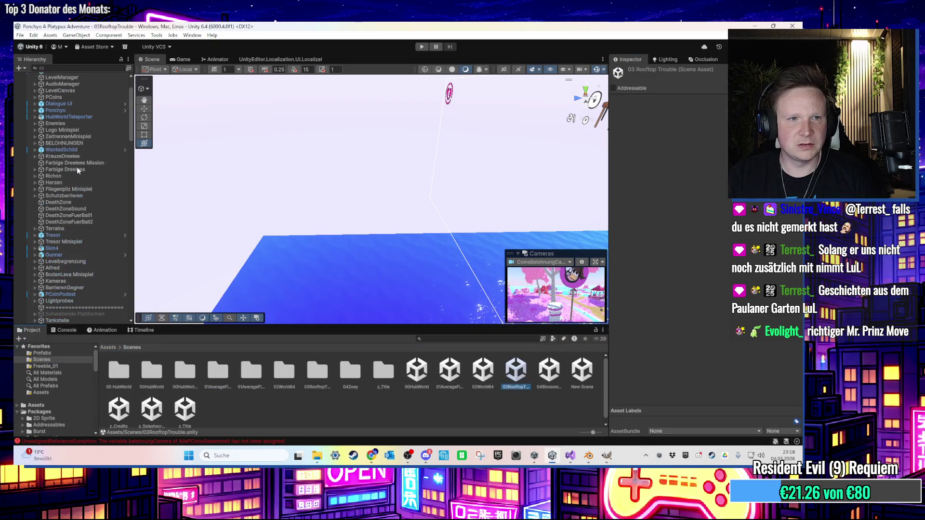
# - Select the rooftop PCoinPodest, then open 04BlossomPeak and enter Play mode
pyautogui.click(371, 227)
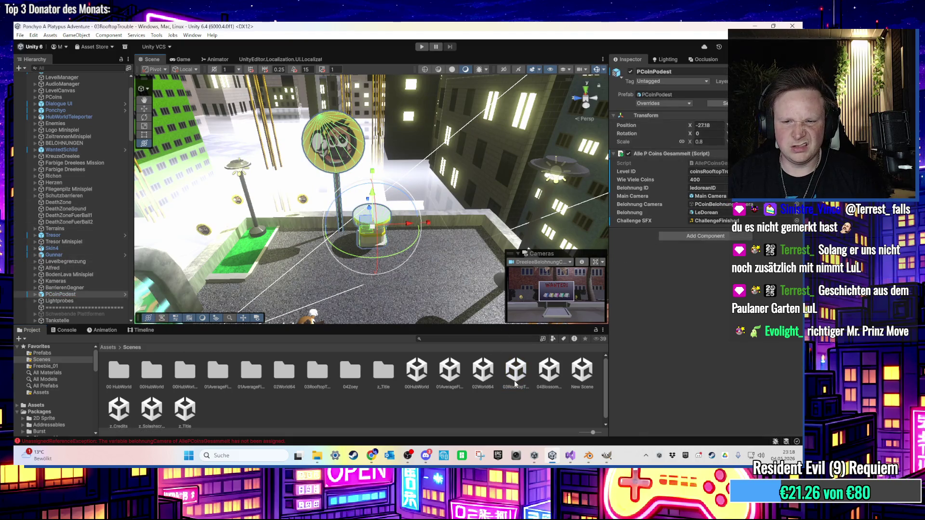
pyautogui.doubleClick(549, 374)
pyautogui.click(421, 47)
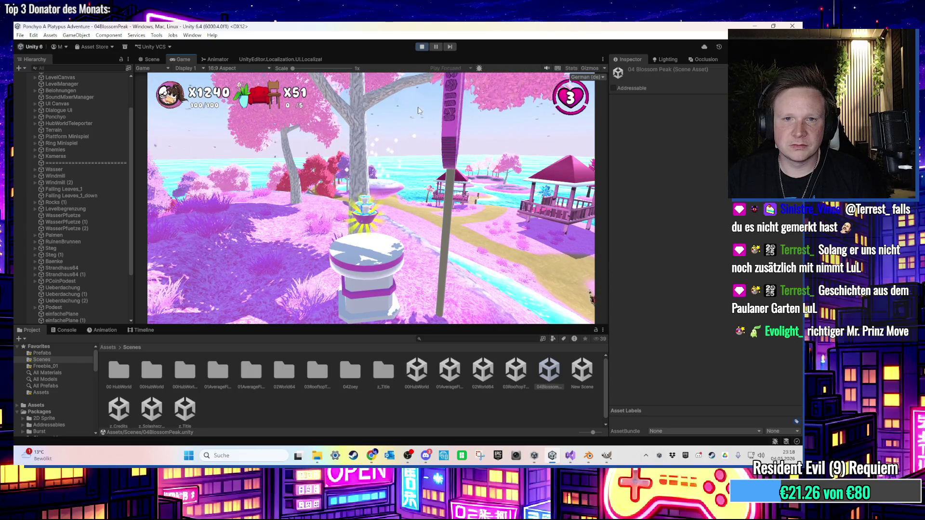
# - Run the character toward the Blossom Peak pedestal with A and W, then stop Play mode
pyautogui.press('a')
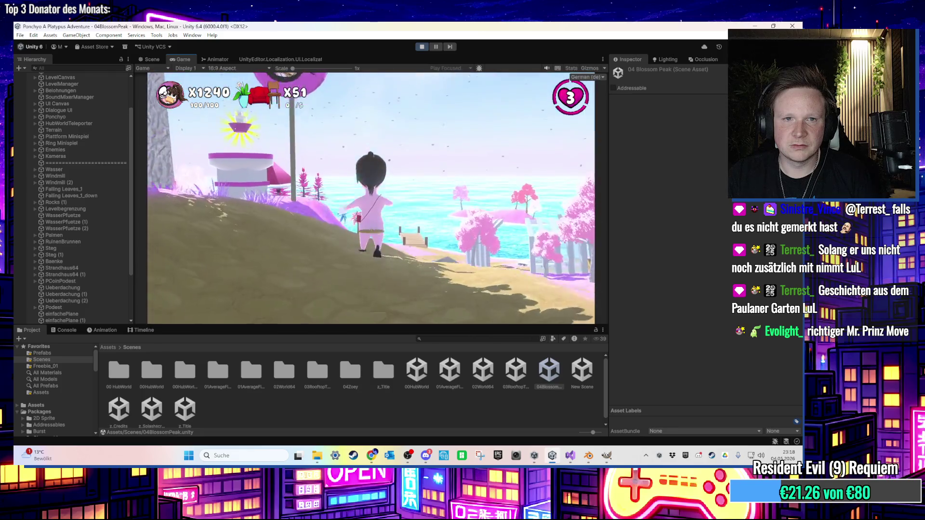
pyautogui.press('a')
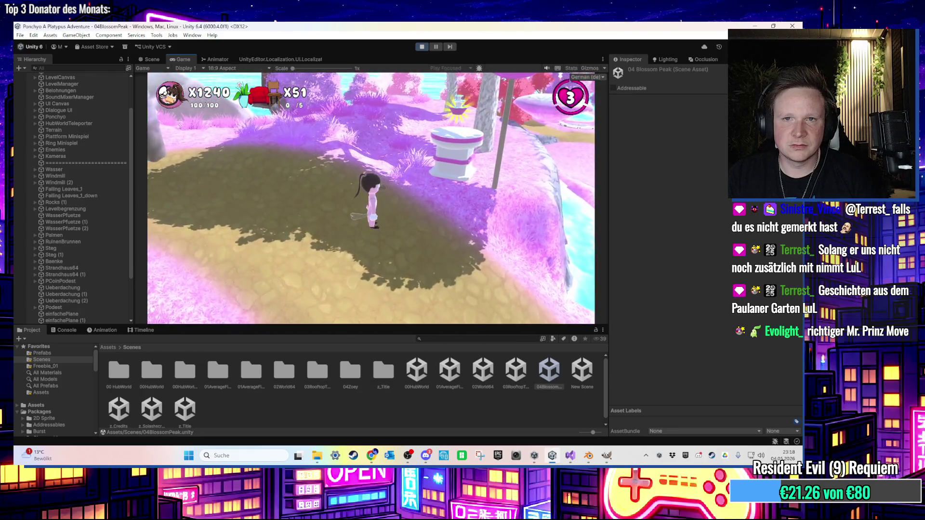
pyautogui.press('w')
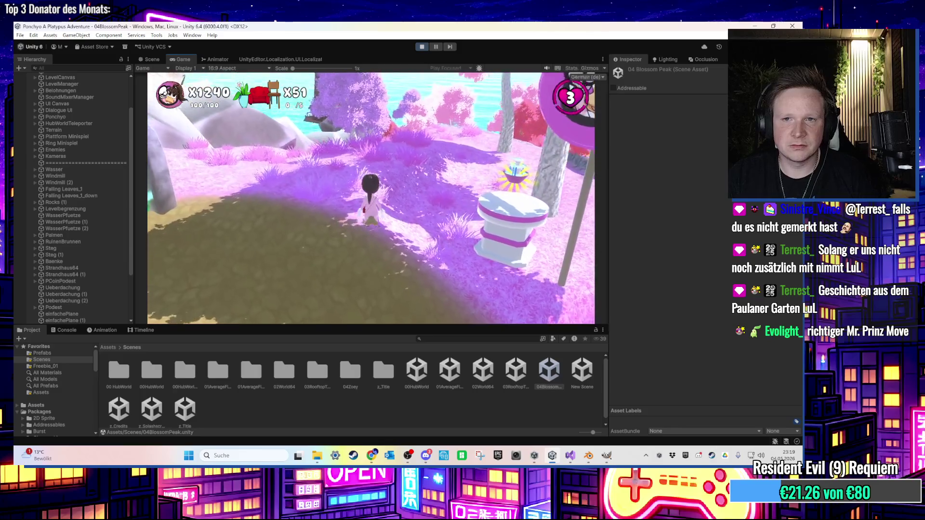
pyautogui.press('super')
pyautogui.click(423, 51)
pyautogui.click(422, 47)
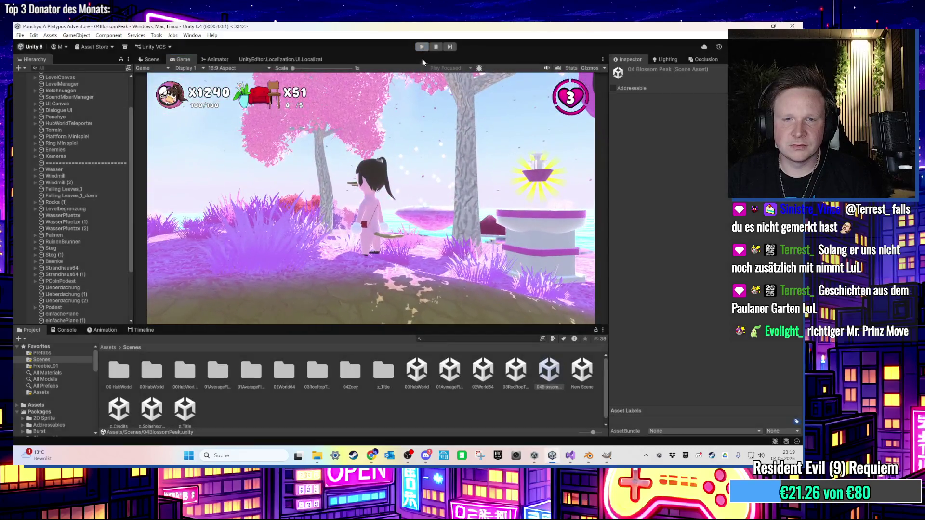
# - Select the Enemies group and pan the Scene view onto the island
pyautogui.click(100, 150)
pyautogui.moveTo(289, 192)
pyautogui.mouseDown()
pyautogui.moveTo(421, 238)
pyautogui.moveTo(339, 182)
pyautogui.moveTo(144, 179)
pyautogui.mouseUp()
pyautogui.scroll(2, 97, 203)
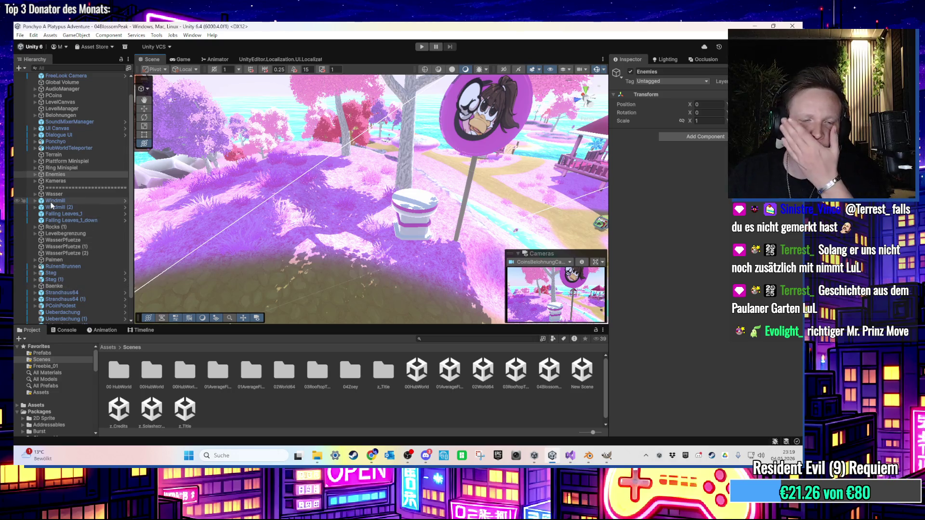
pyautogui.scroll(2, 62, 200)
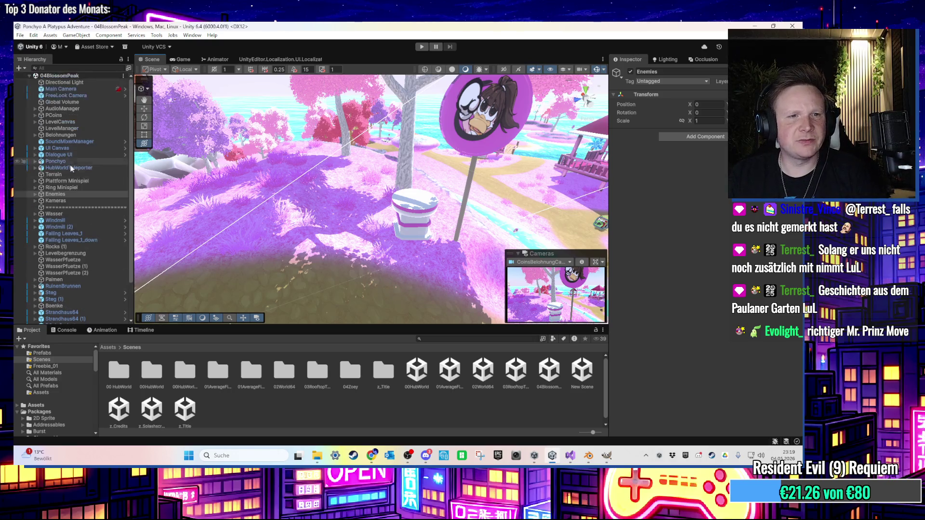
# - Review Brunnen's dialog_Brunnen dialogue settings under Belohnungen, then select its shining child sprite
pyautogui.click(35, 135)
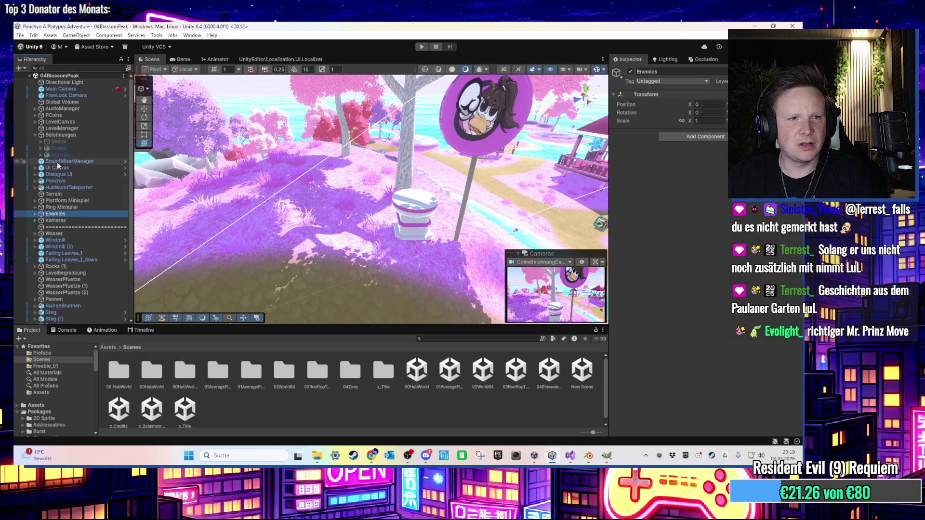
pyautogui.click(61, 155)
pyautogui.click(631, 72)
pyautogui.scroll(-5, 692, 250)
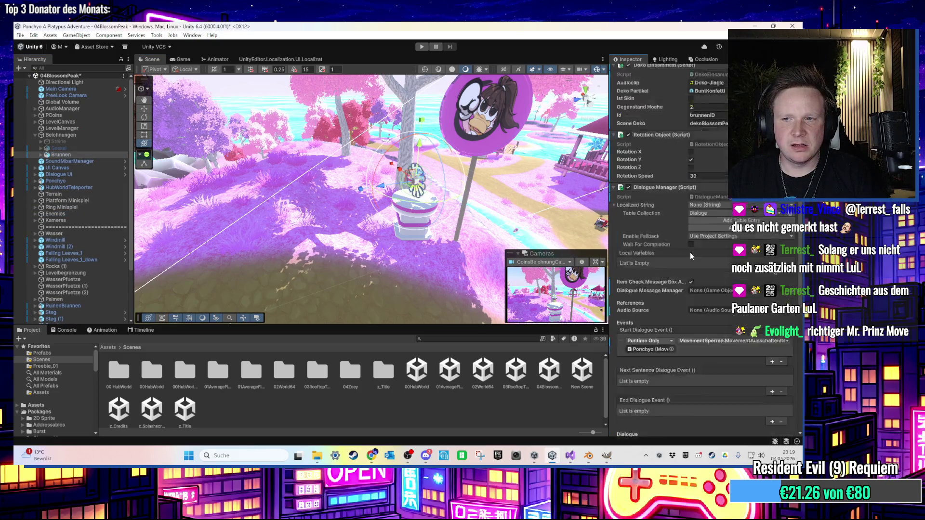
pyautogui.scroll(2, 701, 294)
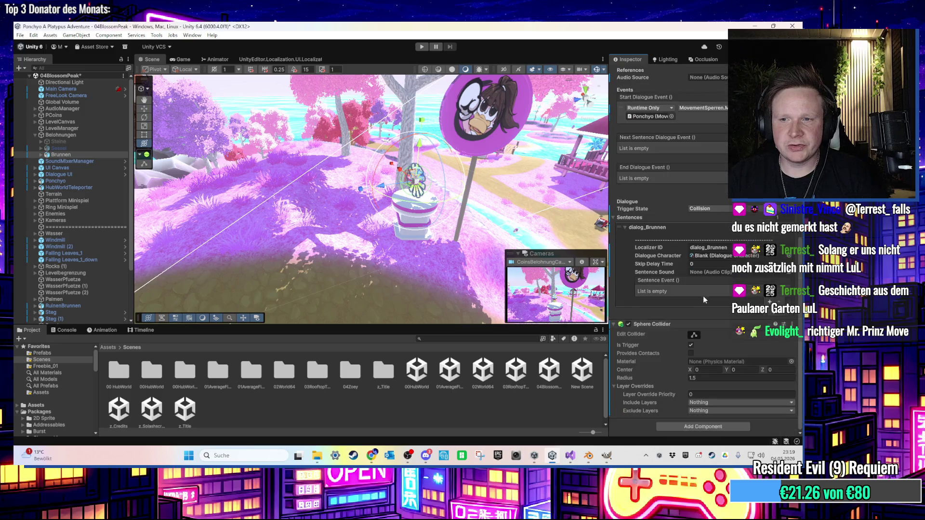
pyautogui.scroll(3, 700, 293)
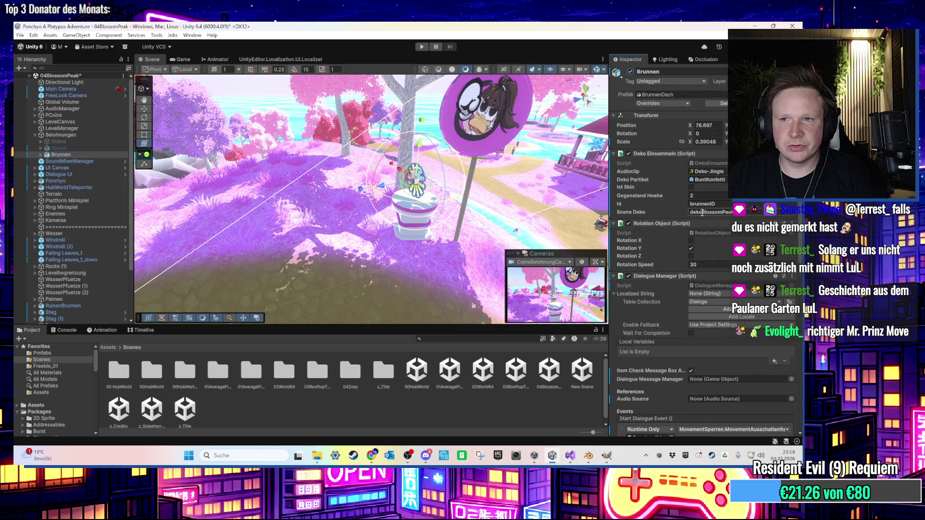
pyautogui.scroll(1, 703, 227)
pyautogui.scroll(-12, 703, 230)
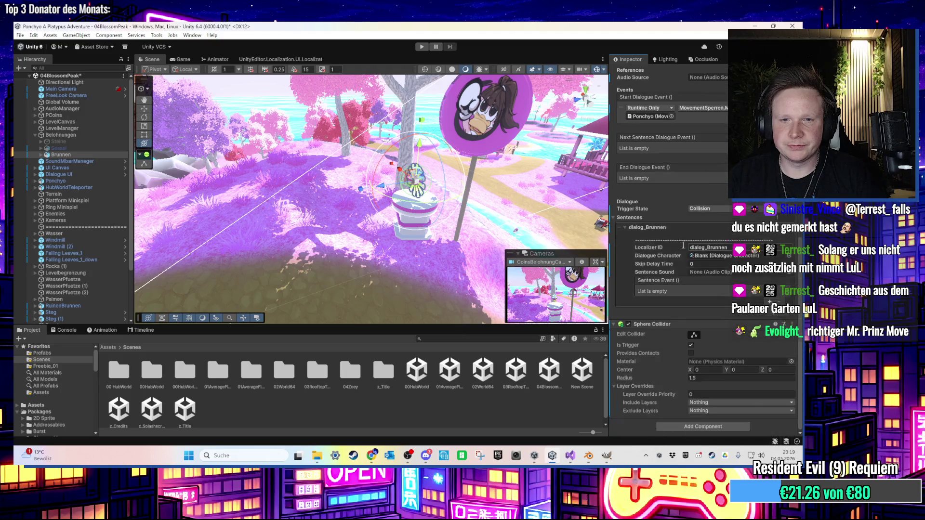
pyautogui.click(41, 155)
pyautogui.click(65, 214)
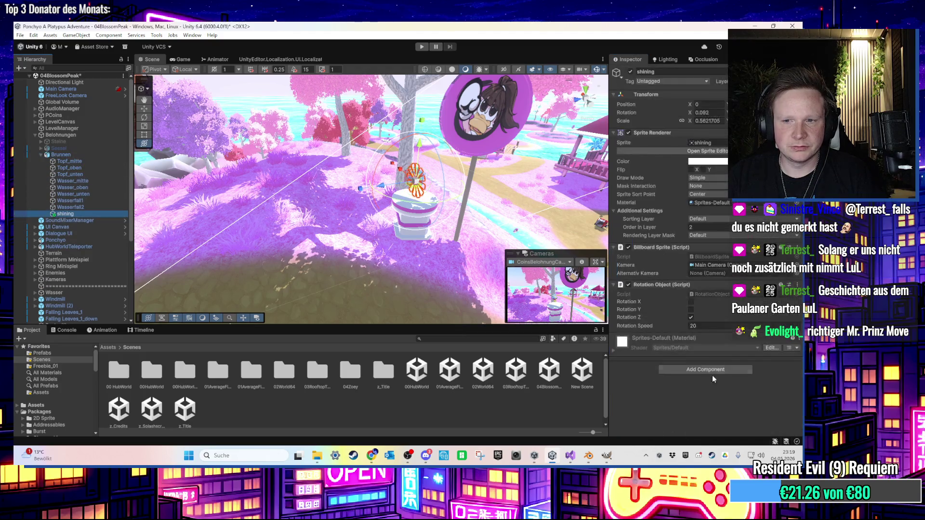
# - Set the shining sprite's Alternativ Kamera to CoinsBelohnungCamera, collapse Brunnen, and switch to Visual Studio
pyautogui.click(796, 274)
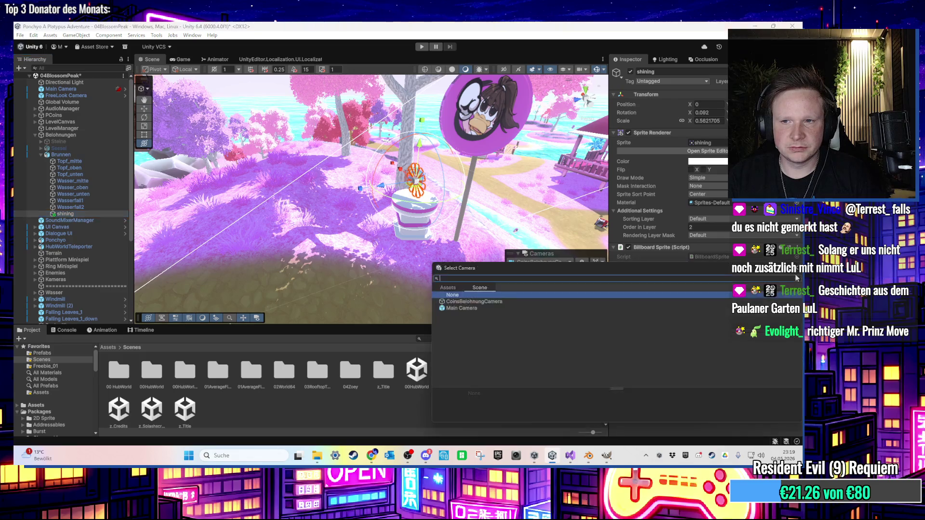
pyautogui.doubleClick(479, 302)
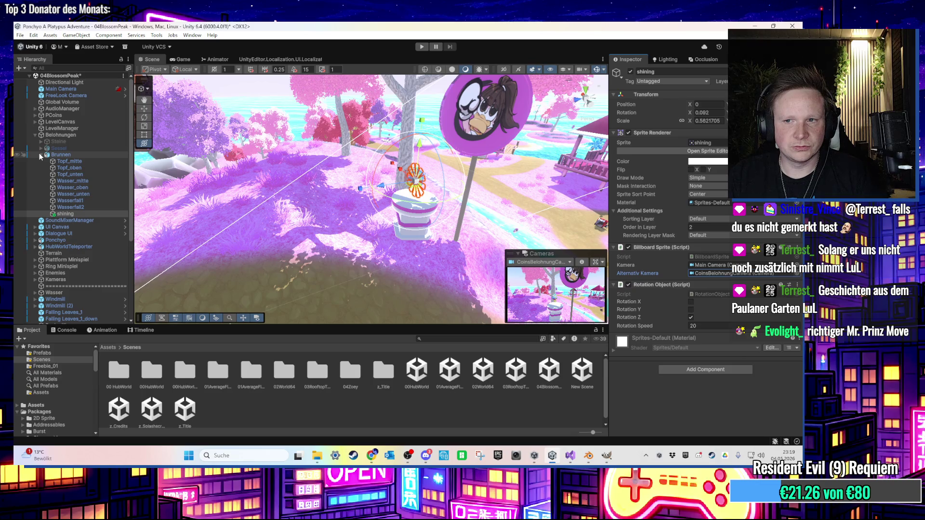
pyautogui.click(41, 154)
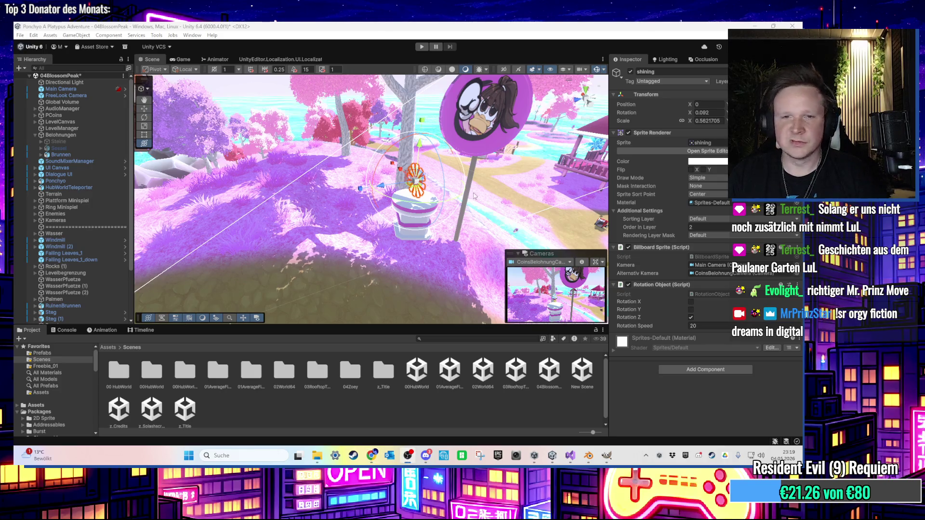
pyautogui.scroll(5, 411, 199)
pyautogui.moveTo(411, 199); pyautogui.dragTo(392, 211)
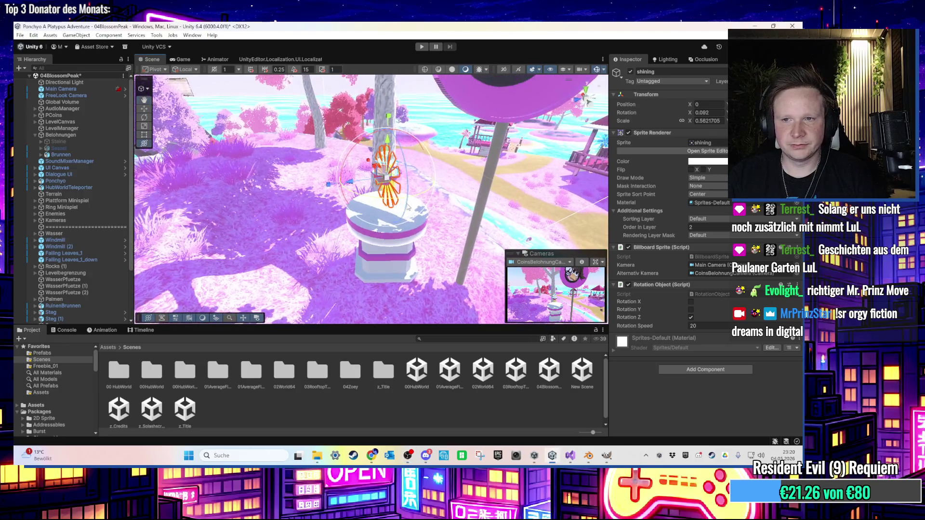
pyautogui.click(571, 455)
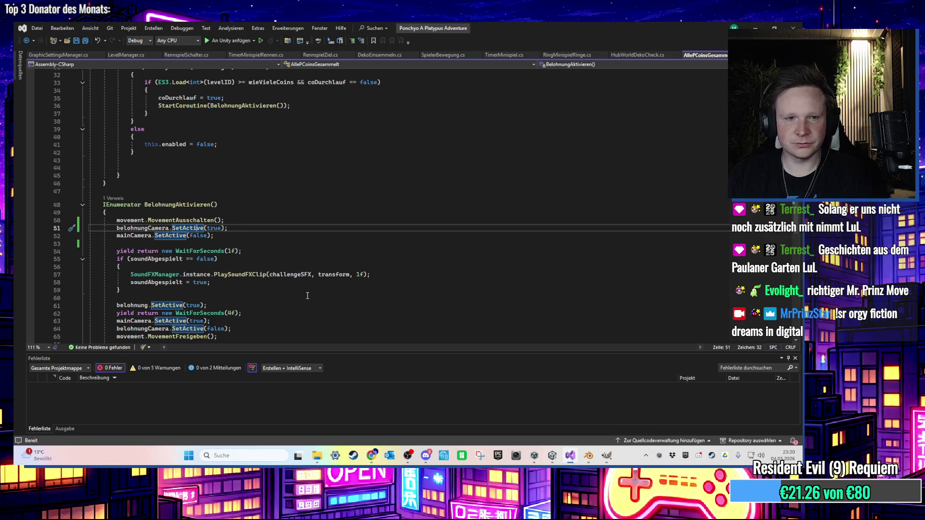
# - Save AllePCoinsGesammelt with its BelohnungAktivieren camera-switch sequence and return to Unity
pyautogui.click(292, 290)
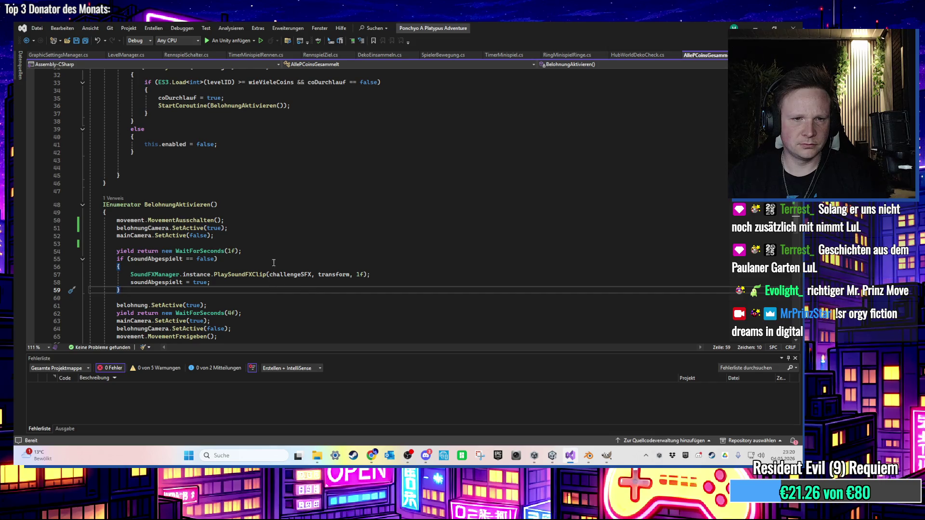
pyautogui.scroll(-2, 274, 264)
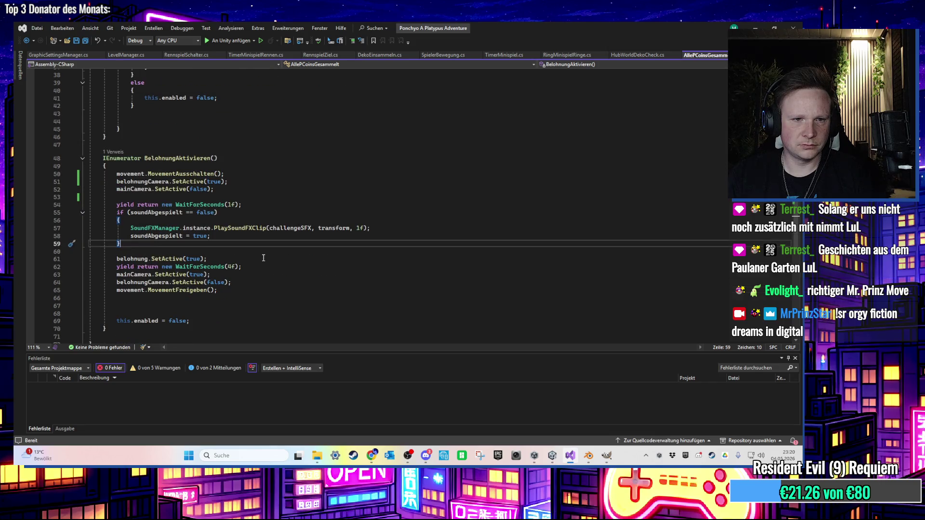
pyautogui.scroll(2, 259, 258)
pyautogui.click(256, 255)
pyautogui.hotkey('ctrl', 's')
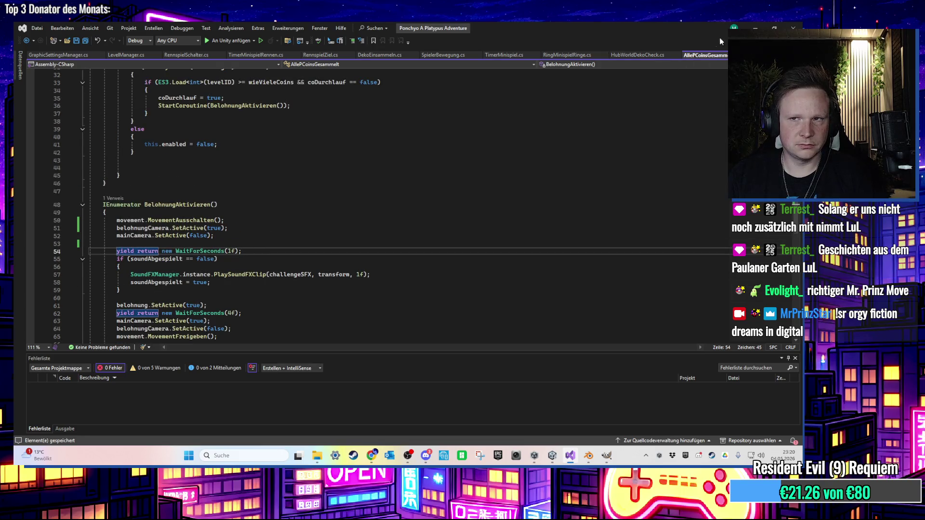
pyautogui.hotkey('alt', 'Tab')
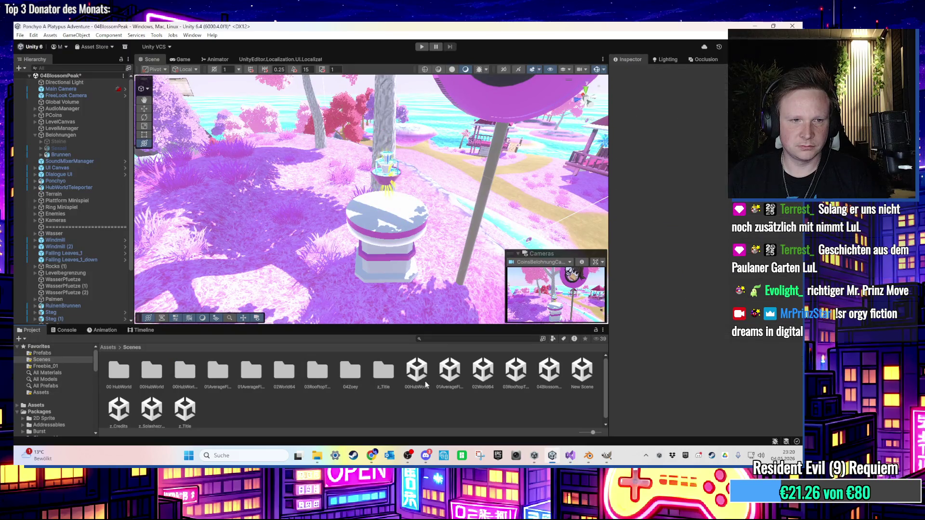
# - Save the Blossom Peak scene and switch to the 01AverageFirstLevel scene
pyautogui.doubleClick(424, 383)
pyautogui.click(403, 256)
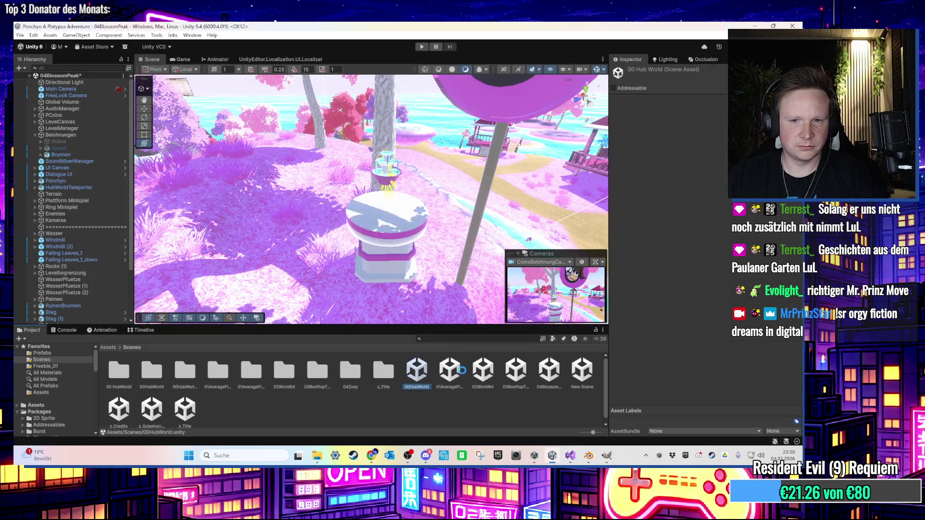
pyautogui.doubleClick(451, 370)
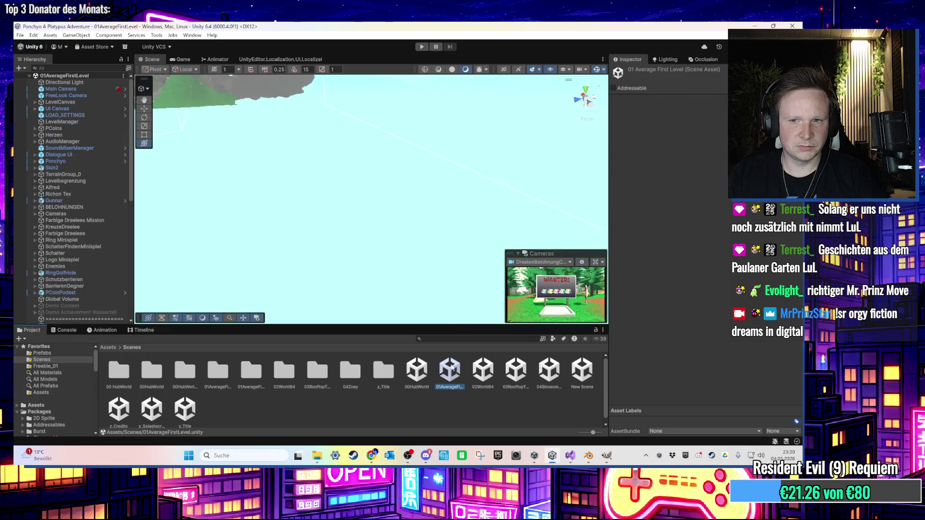
# - Fly the scene view toward the cliffs, then select and frame the Schalter1 switch
pyautogui.doubleClick(79, 180)
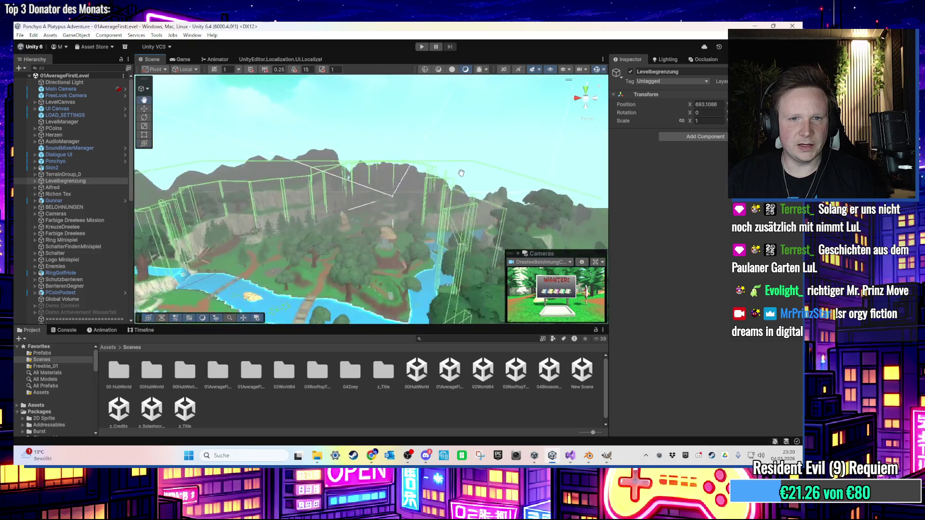
pyautogui.moveTo(427, 207)
pyautogui.mouseDown()
pyautogui.moveTo(409, 219)
pyautogui.moveTo(349, 213)
pyautogui.moveTo(370, 213)
pyautogui.mouseUp()
pyautogui.moveTo(452, 201)
pyautogui.mouseDown()
pyautogui.moveTo(529, 218)
pyautogui.moveTo(395, 187)
pyautogui.moveTo(416, 187)
pyautogui.moveTo(421, 213)
pyautogui.moveTo(426, 204)
pyautogui.moveTo(416, 207)
pyautogui.moveTo(432, 203)
pyautogui.mouseUp()
pyautogui.click(414, 236)
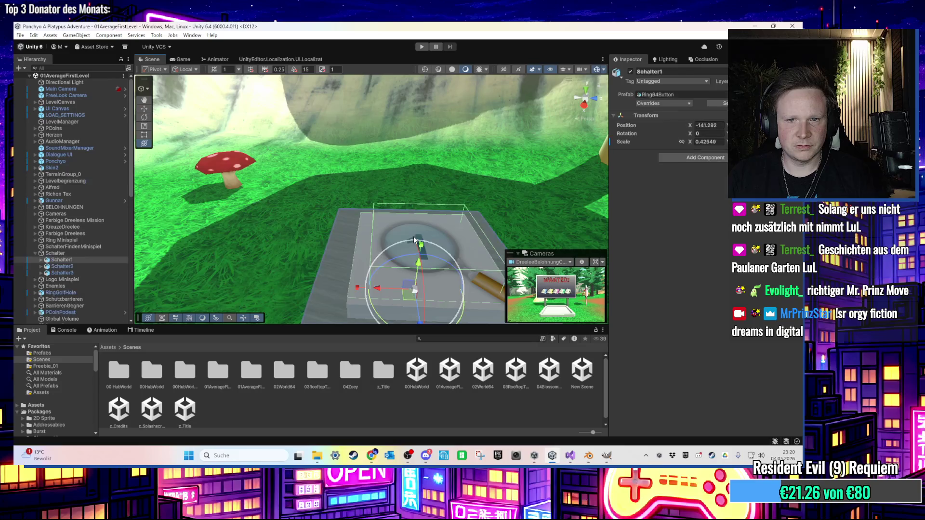
pyautogui.press('f')
# - Edit SchalterFindenSchalter.cs from Schalter1's SchalterTrigger child via the Inspector's Edit Script
pyautogui.click(41, 260)
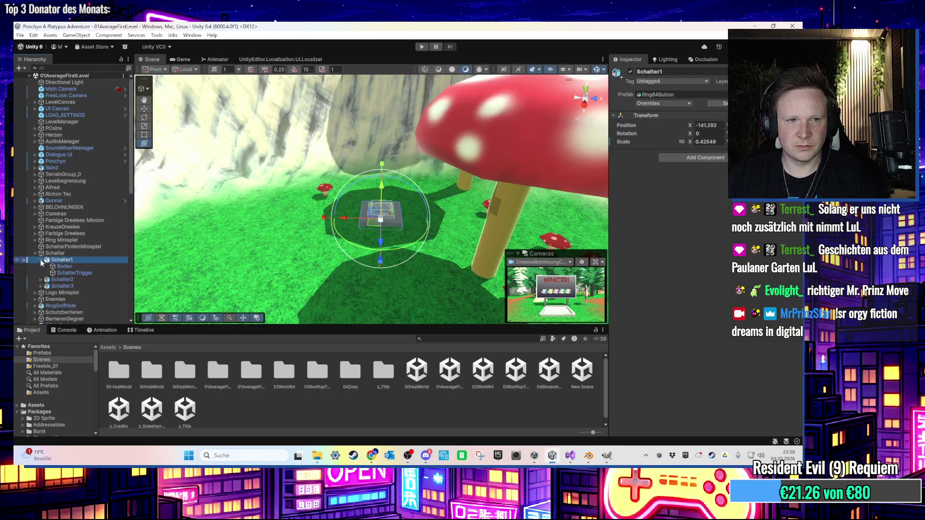
pyautogui.click(63, 272)
pyautogui.scroll(-3, 690, 295)
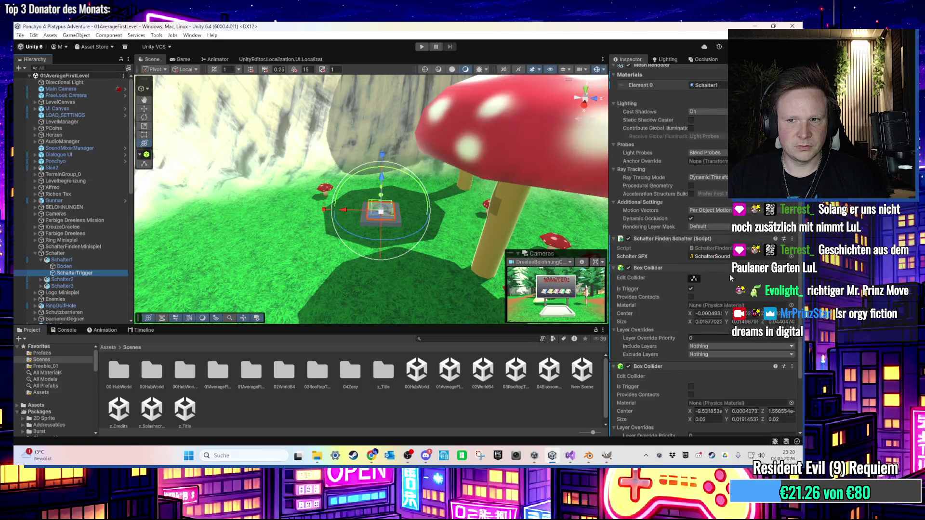
pyautogui.scroll(-2, 723, 275)
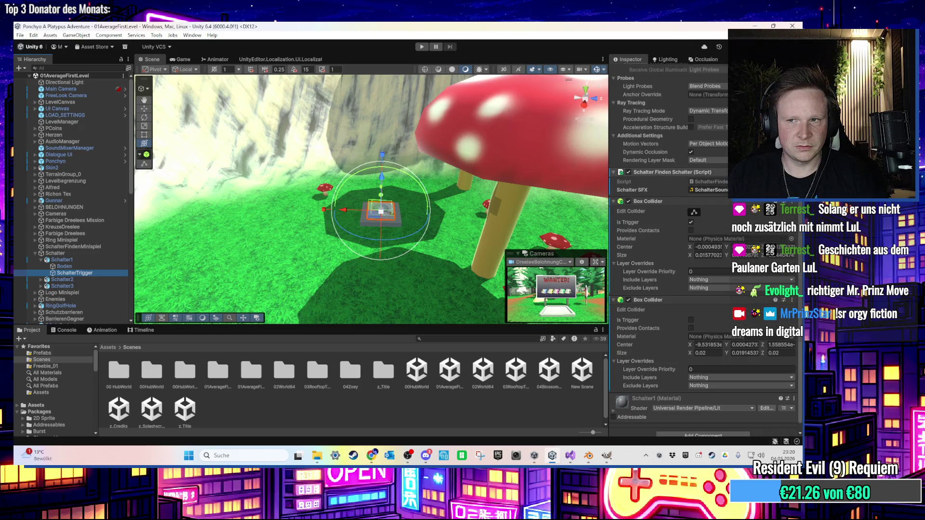
pyautogui.rightClick(706, 174)
pyautogui.click(722, 313)
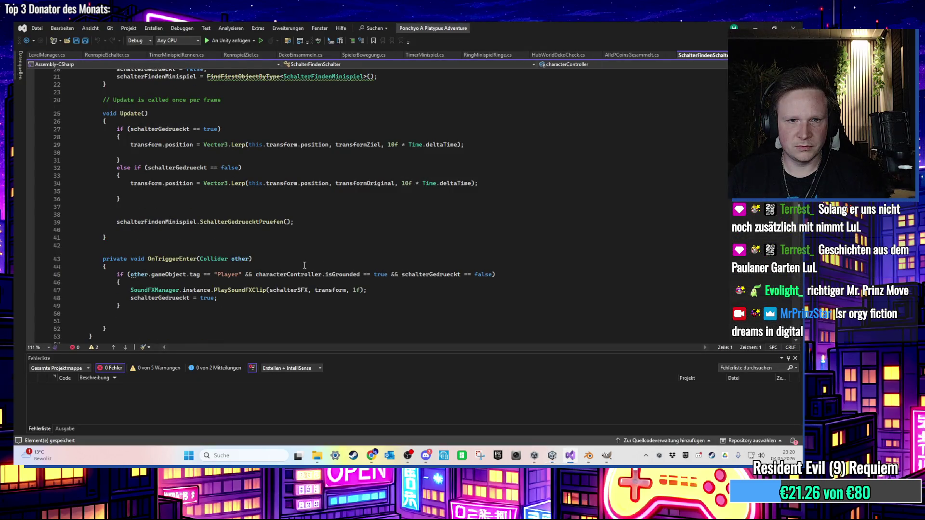
# - Replace FindFirstObjectByType with FindAnyObjectByType on lines 17 and 21 in Start()
pyautogui.scroll(5, 311, 267)
pyautogui.click(236, 170)
pyautogui.doubleClick(225, 164)
pyautogui.write('FindA')
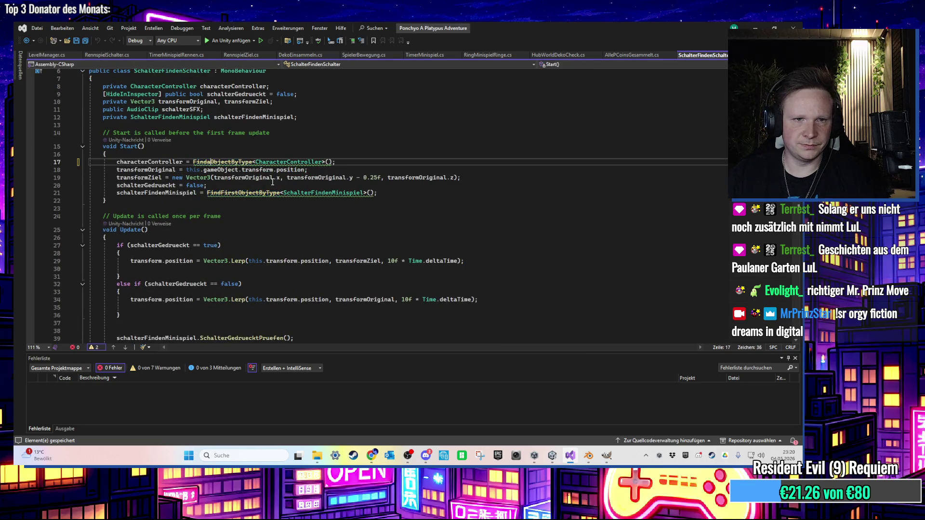
pyautogui.write('ny')
pyautogui.doubleClick(213, 163)
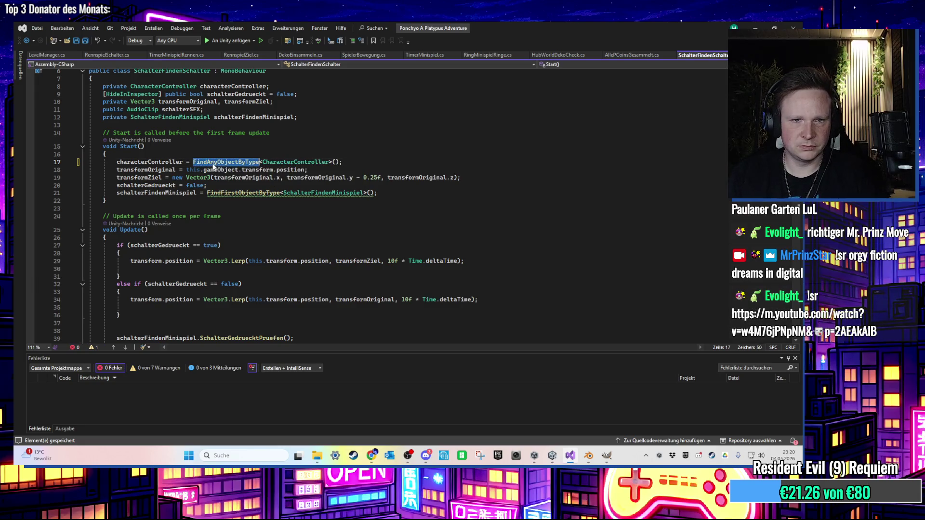
pyautogui.hotkey('ctrl', 'c')
pyautogui.doubleClick(236, 193)
pyautogui.hotkey('ctrl', 'v')
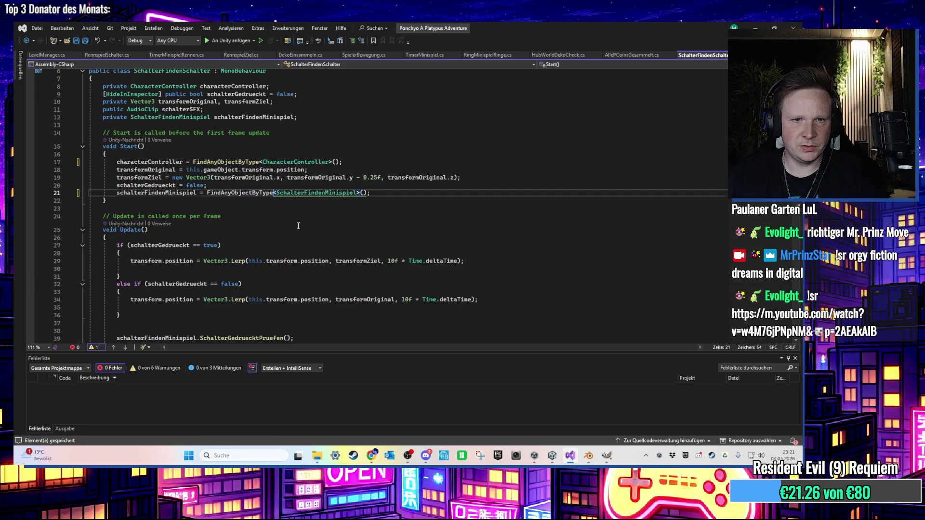
pyautogui.click(314, 253)
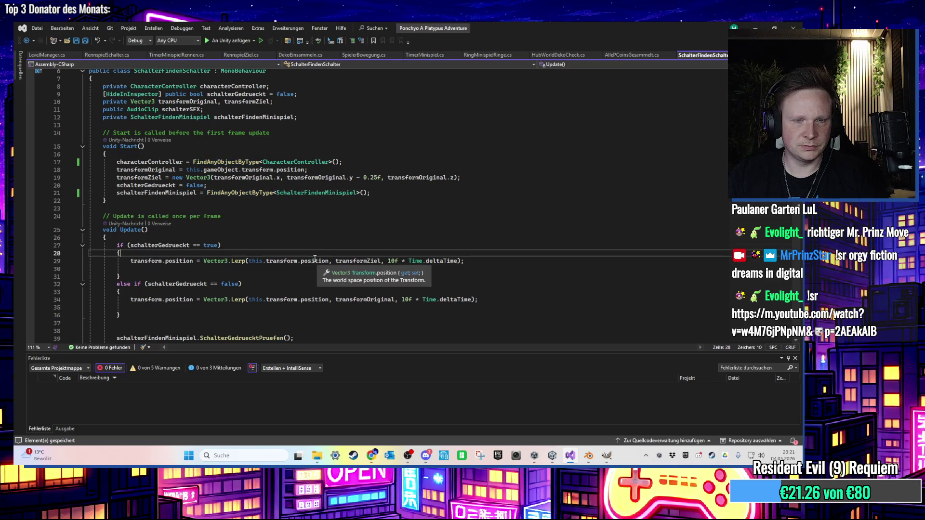
# - Scroll through the edited script, then minimize Visual Studio to get back to Unity
pyautogui.scroll(-2, 318, 260)
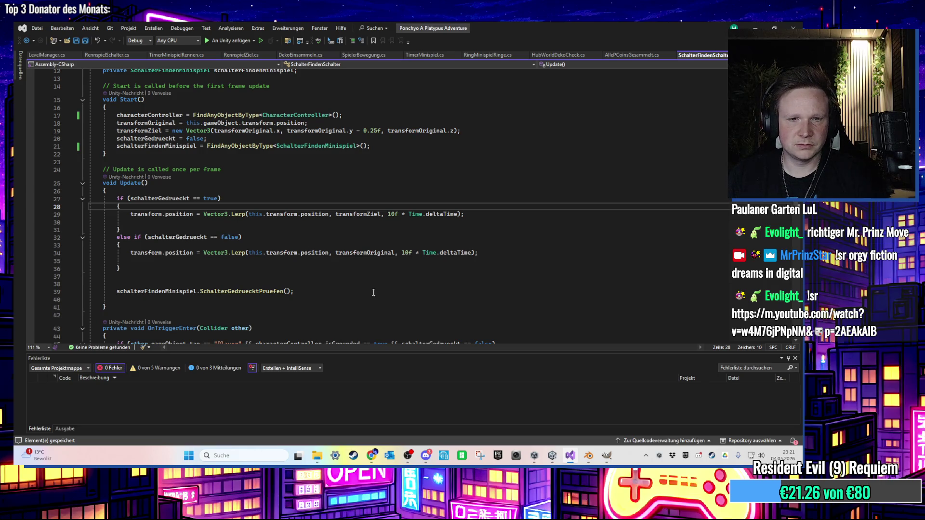
pyautogui.scroll(-4, 362, 288)
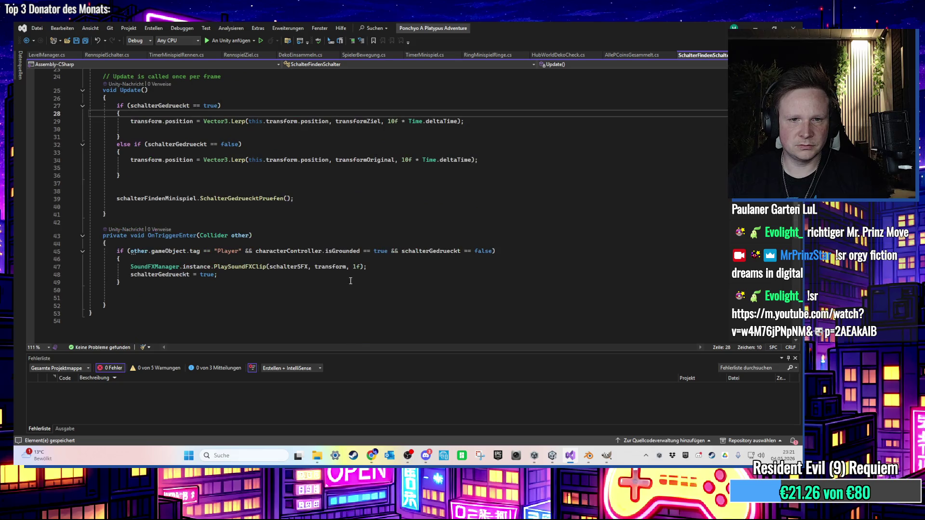
pyautogui.scroll(2, 343, 278)
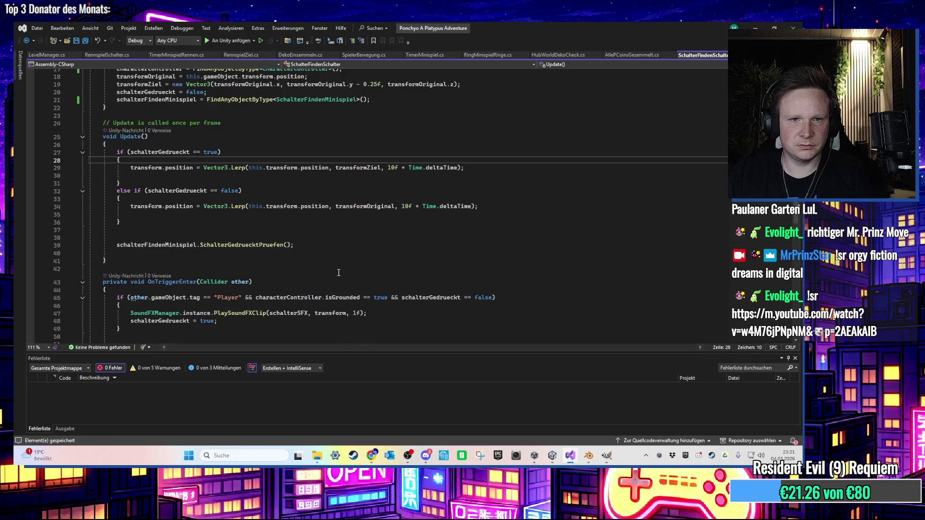
pyautogui.scroll(2, 390, 257)
pyautogui.click(764, 23)
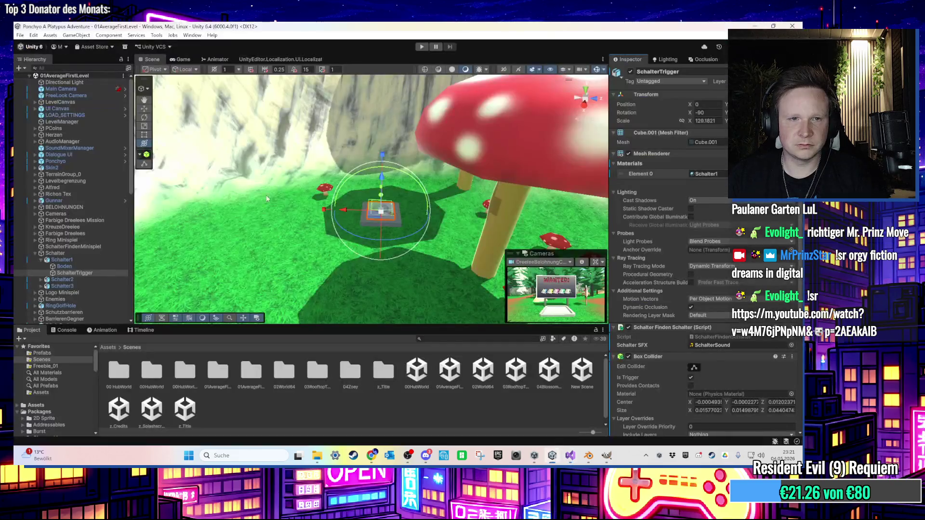
# - Select Schalter1 and Schalter3, then check where schalterFindenMinispiel is declared in Visual Studio
pyautogui.click(61, 260)
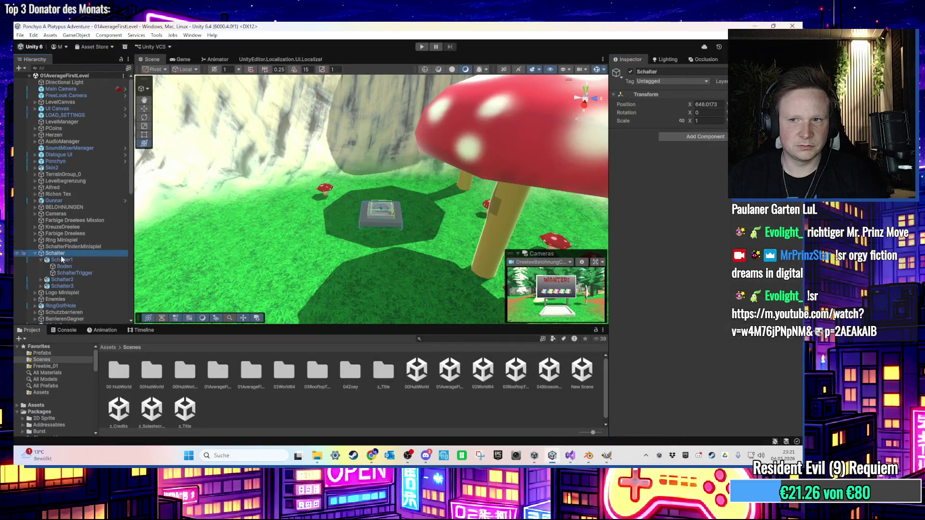
pyautogui.click(74, 285)
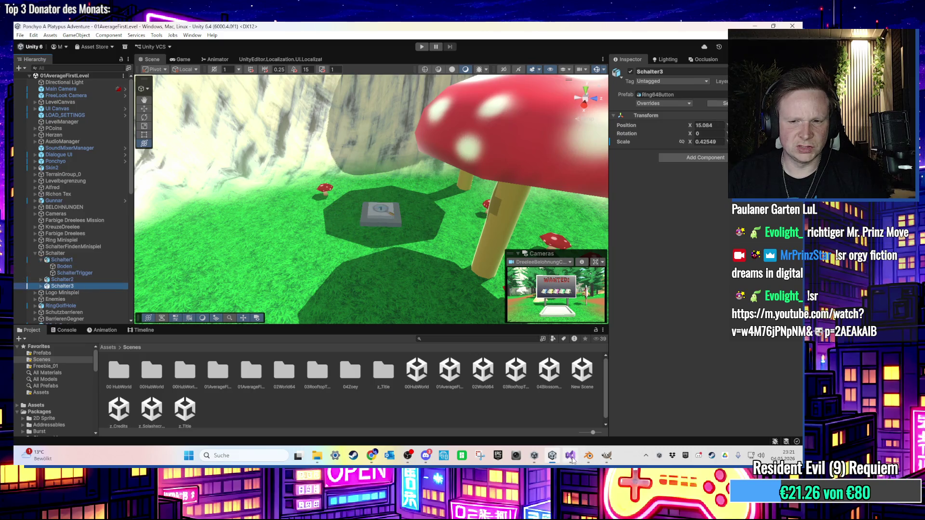
pyautogui.click(570, 456)
pyautogui.scroll(-5, 345, 260)
pyautogui.scroll(6, 345, 260)
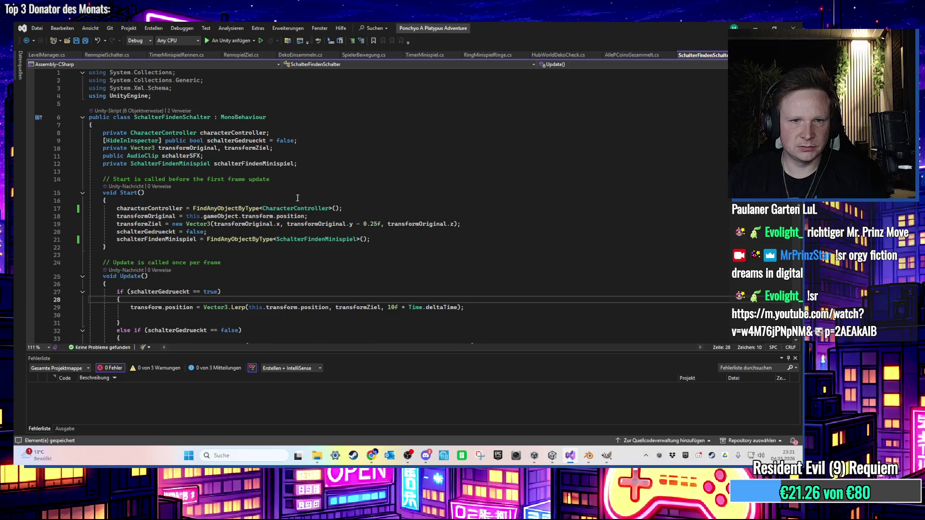
pyautogui.click(268, 163)
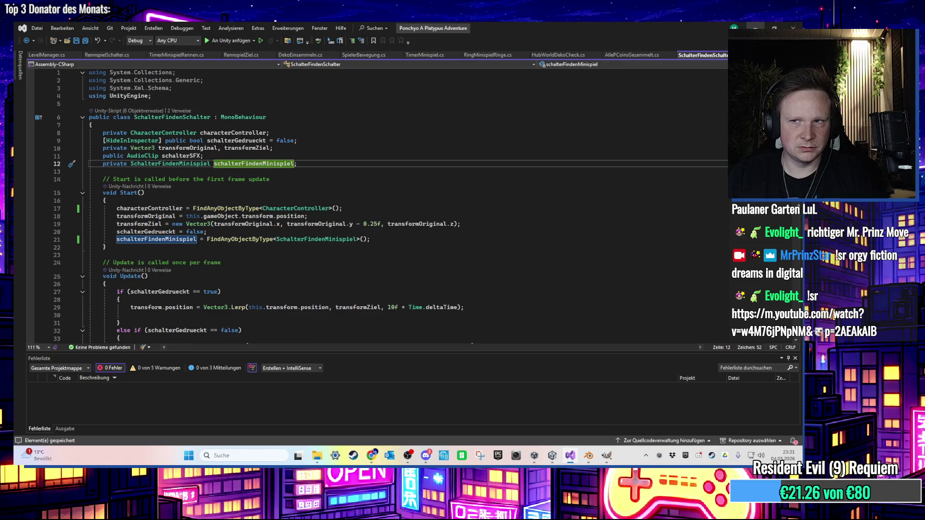
pyautogui.hotkey('alt', 'Tab')
# - Select SchalterFindenMinispiel and run Edit Script on its minigame script component
pyautogui.click(87, 247)
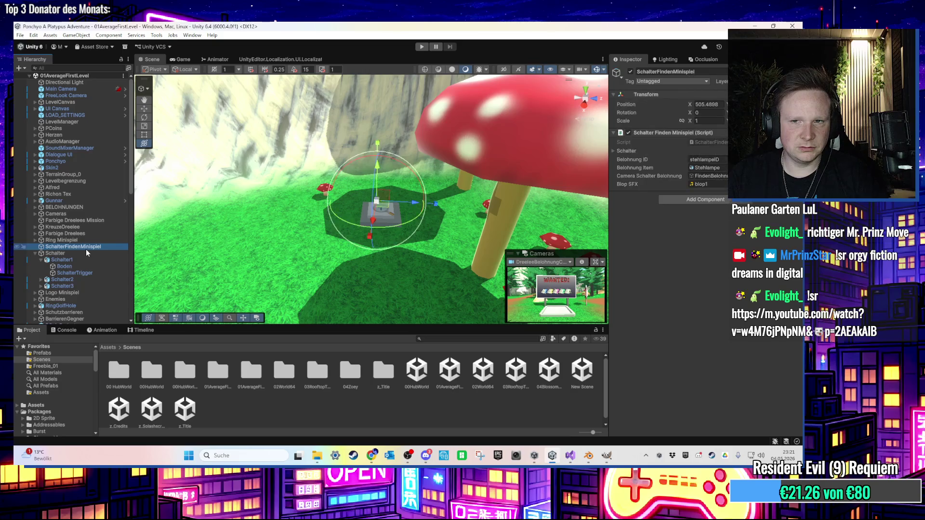
pyautogui.click(738, 132)
pyautogui.click(725, 262)
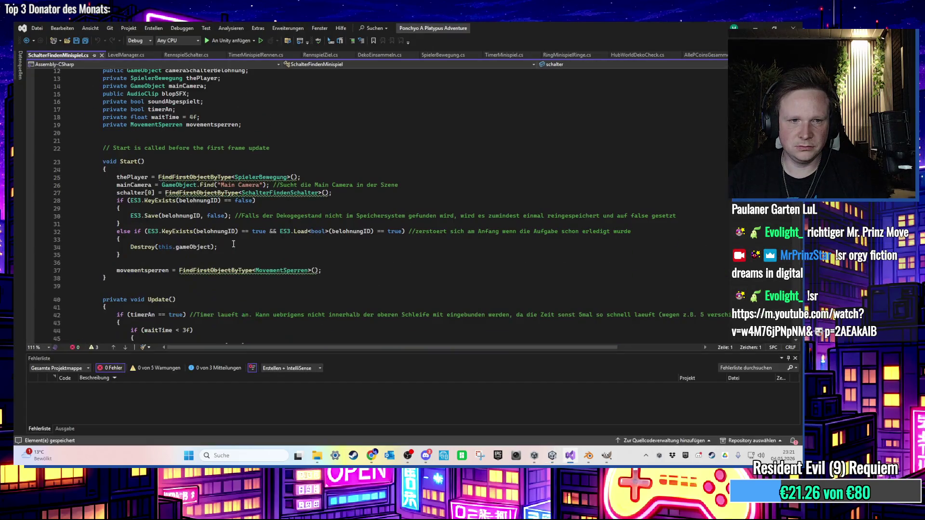
# - Accept FindAnyObjectByType on lines 25, 27 and 37, save, and let Unity recompile
pyautogui.click(173, 178)
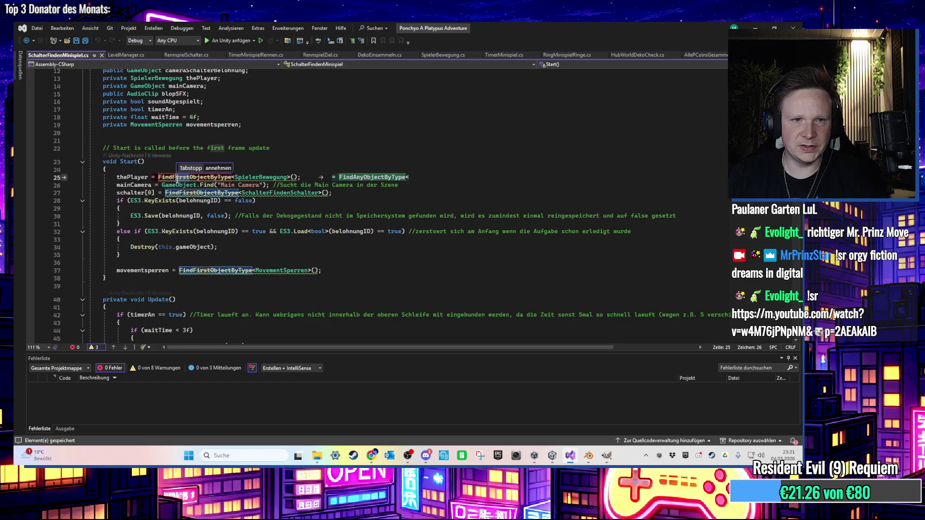
pyautogui.press('Tab')
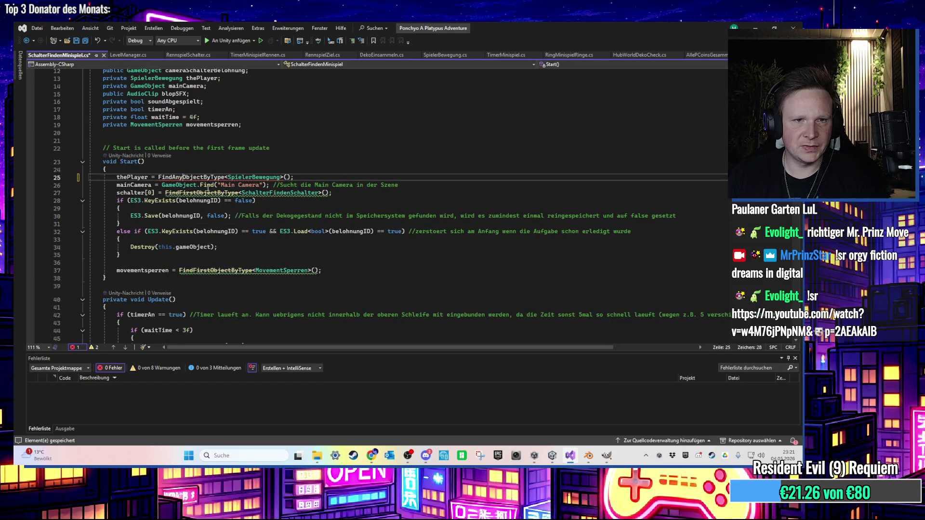
pyautogui.press('Tab')
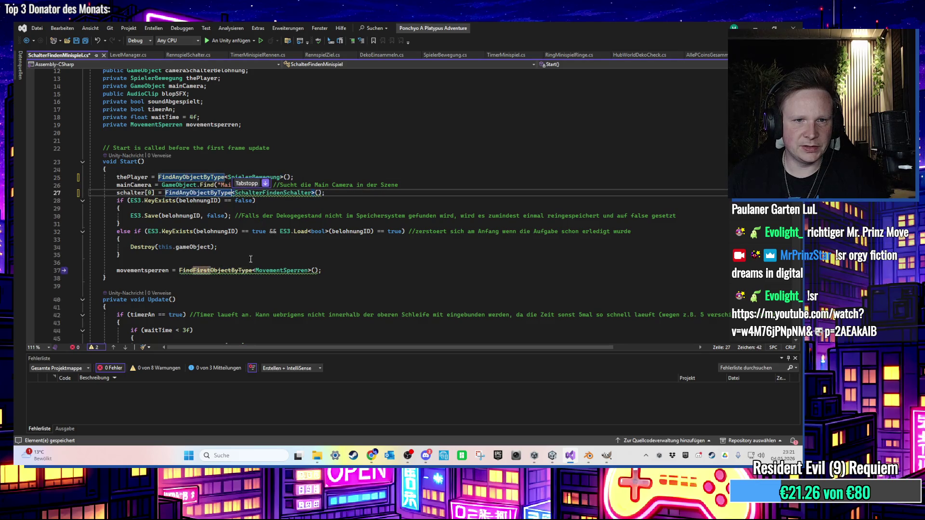
pyautogui.press('Tab')
pyautogui.press('Tab')
pyautogui.click(255, 300)
pyautogui.hotkey('ctrl', 's')
pyautogui.scroll(-8, 329, 266)
pyautogui.scroll(6, 330, 266)
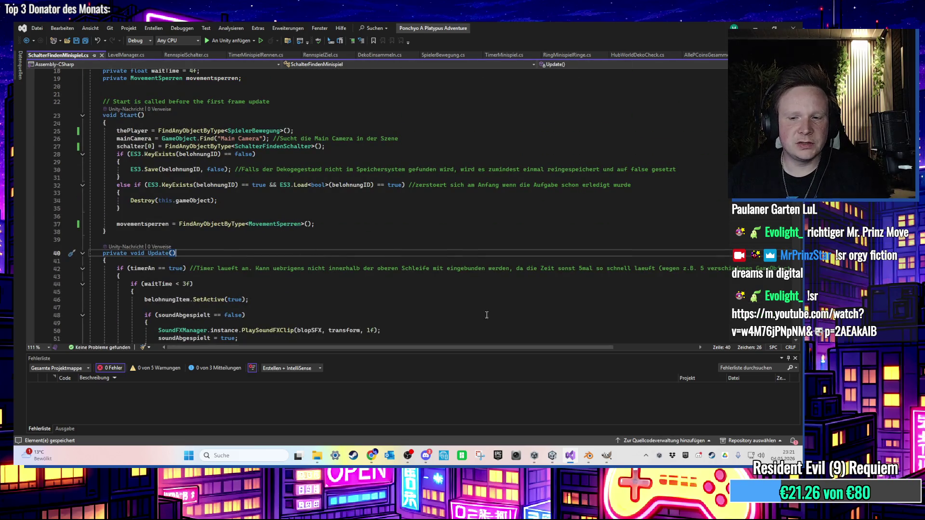
pyautogui.click(570, 454)
pyautogui.click(571, 454)
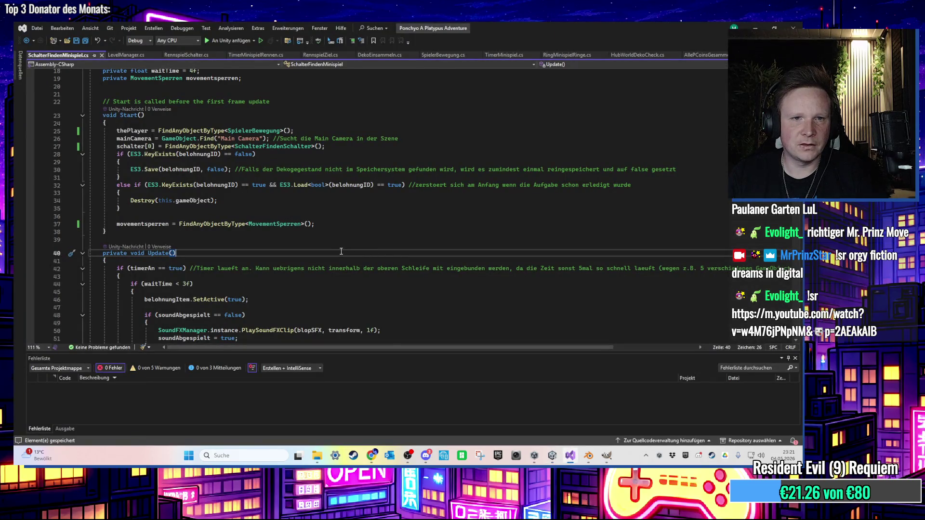
# - Review the Main Camera and reward camera switching in Update(), then return to Unity
pyautogui.doubleClick(239, 140)
pyautogui.scroll(-6, 241, 269)
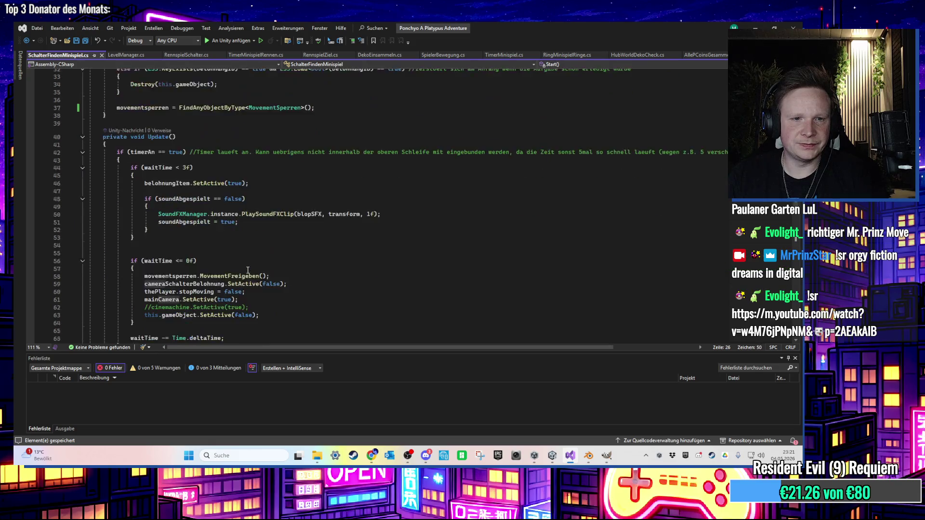
pyautogui.click(248, 269)
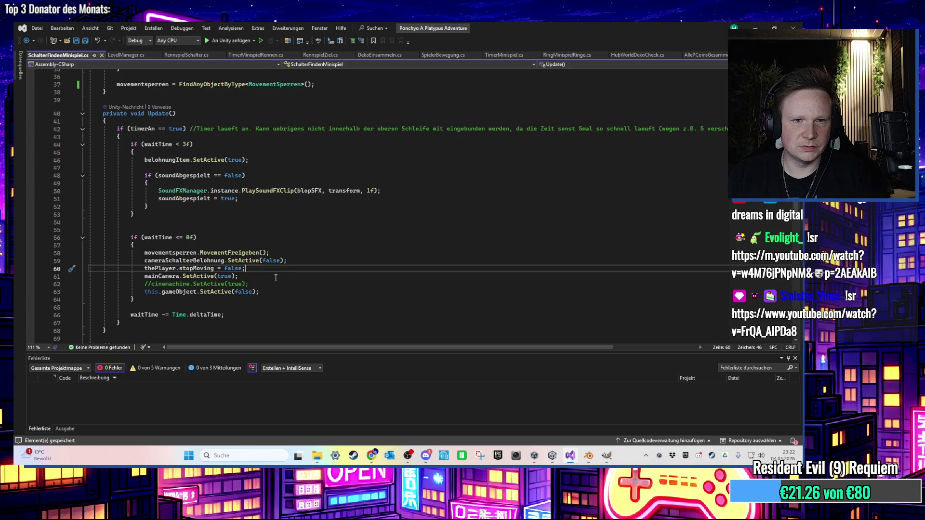
pyautogui.scroll(6, 276, 278)
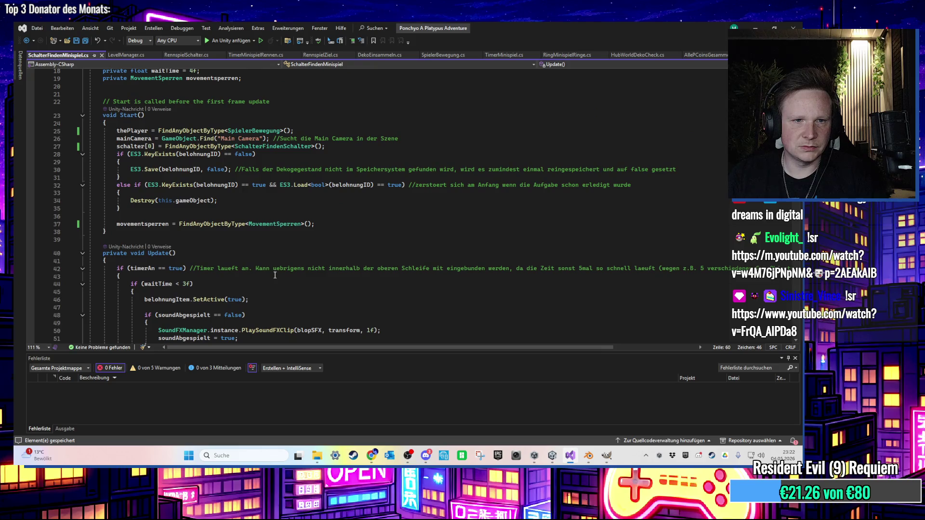
pyautogui.scroll(-9, 276, 272)
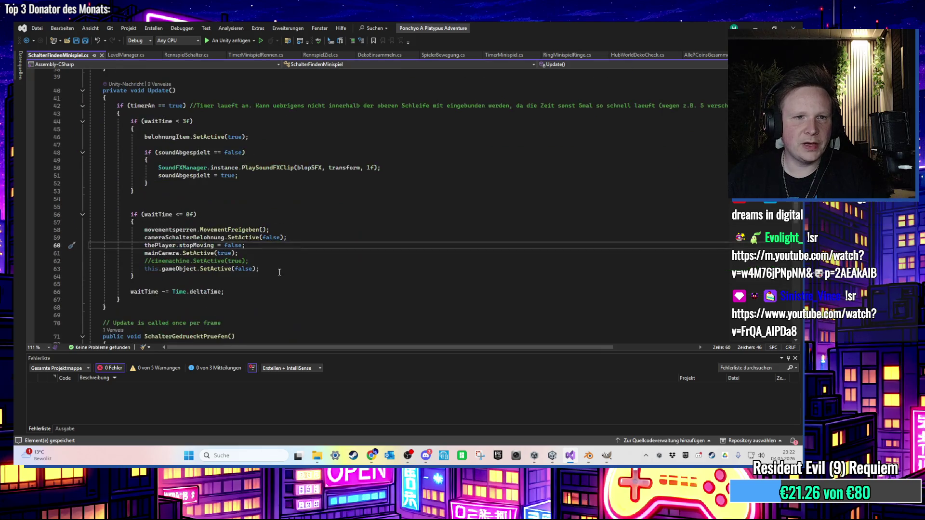
pyautogui.scroll(-4, 274, 264)
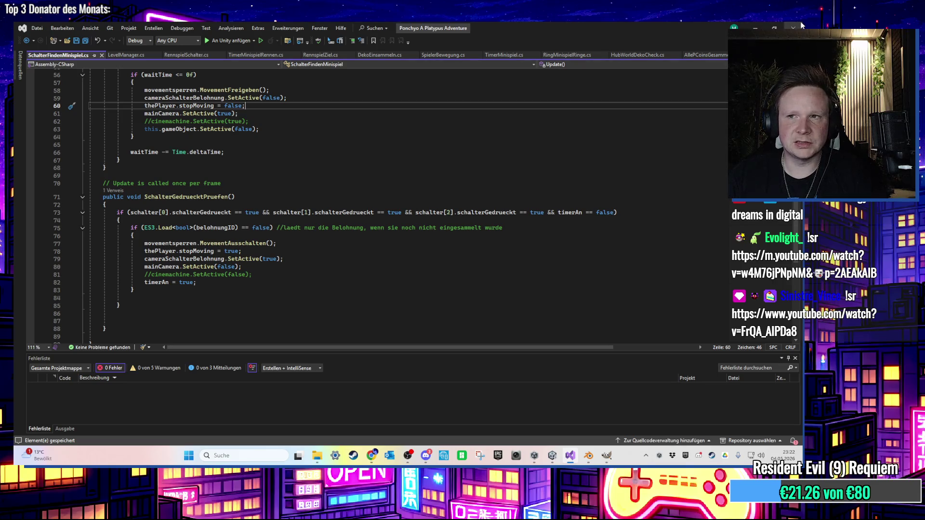
pyautogui.hotkey('alt', 'Tab')
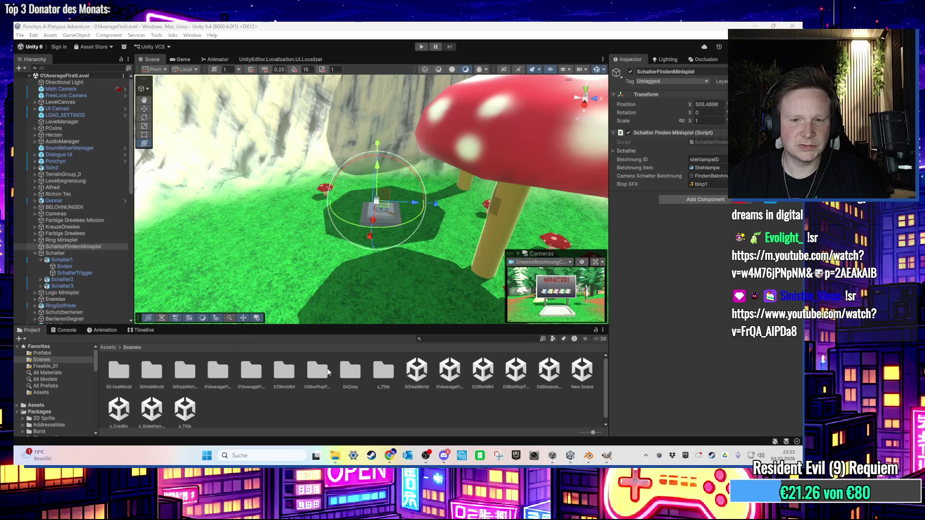
# - Orbit the level, select Farbige Dreelees Mission, and edit its Gegner Besiegt Check script
pyautogui.scroll(-5, 408, 250)
pyautogui.scroll(3, 390, 241)
pyautogui.scroll(-3, 394, 237)
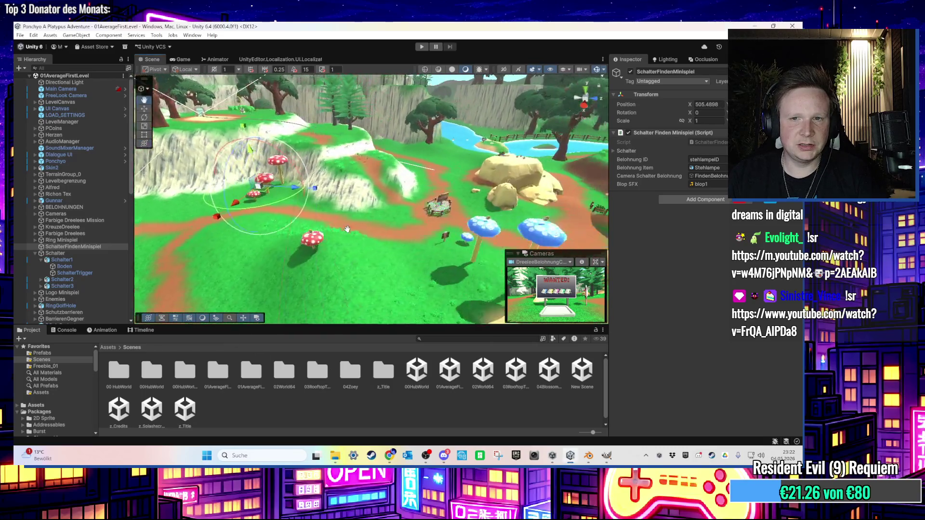
pyautogui.moveTo(347, 229)
pyautogui.mouseDown()
pyautogui.moveTo(332, 249)
pyautogui.moveTo(353, 254)
pyautogui.moveTo(392, 208)
pyautogui.mouseUp()
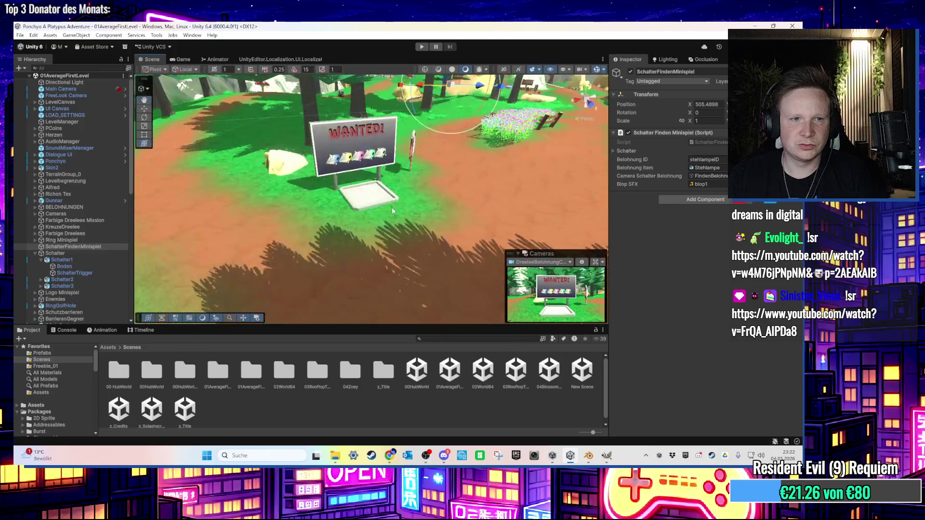
pyautogui.click(75, 222)
pyautogui.click(798, 132)
pyautogui.click(752, 260)
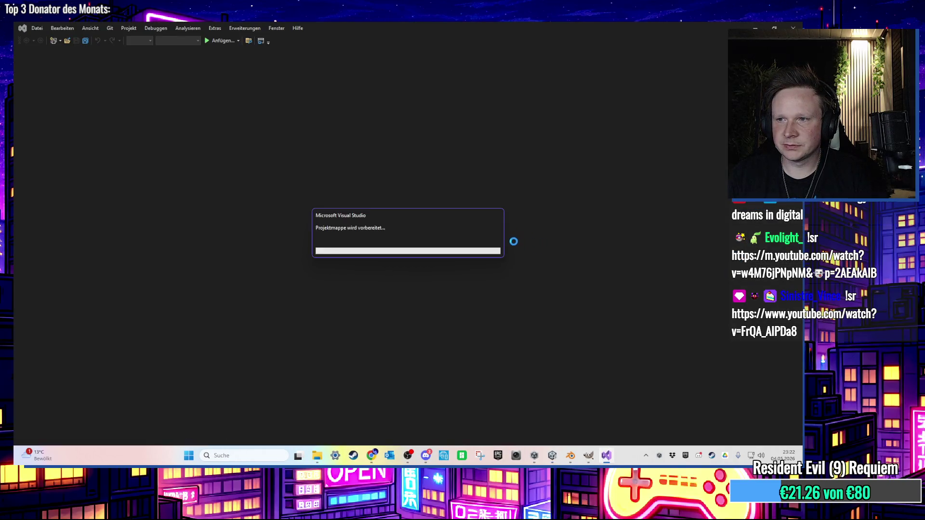
# - Read Update() and CoCheckGegner(), including line 61's reward camera disable, then return to Unity
pyautogui.scroll(-12, 448, 250)
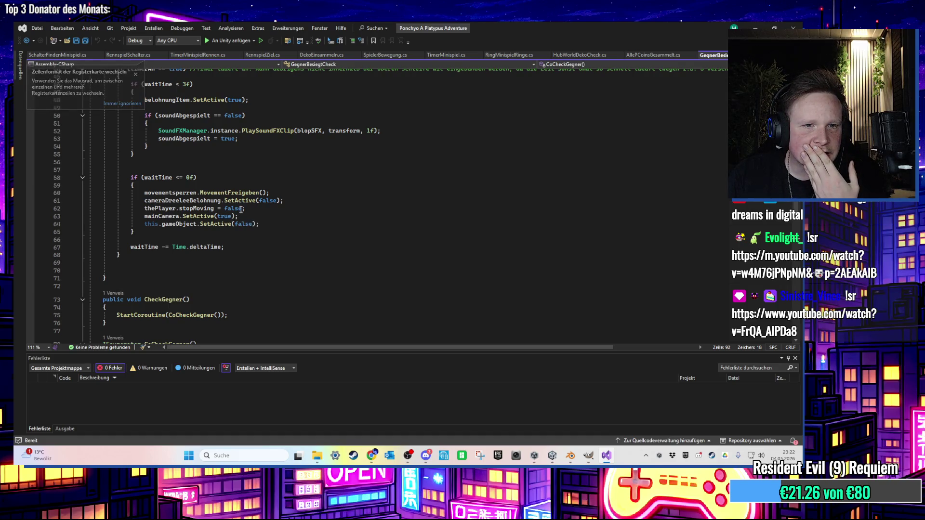
pyautogui.scroll(2, 263, 204)
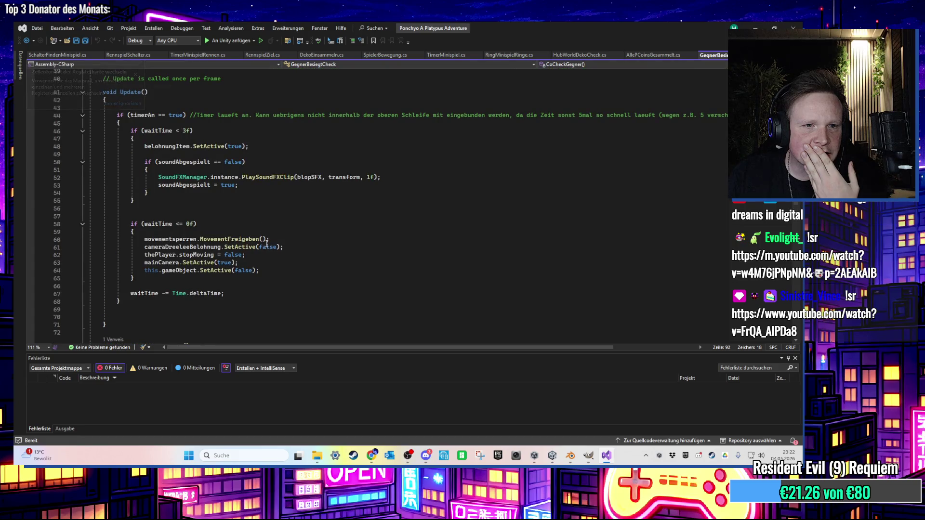
pyautogui.scroll(1, 280, 252)
pyautogui.click(220, 270)
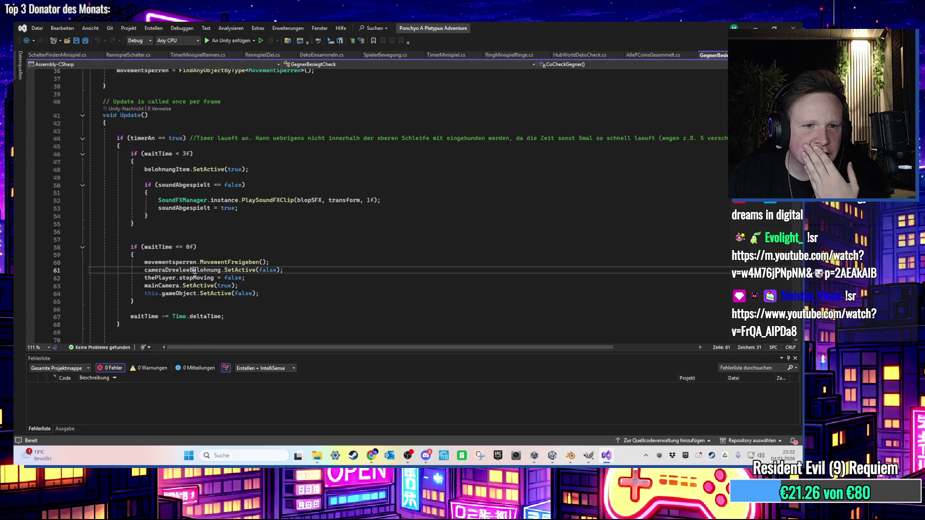
pyautogui.scroll(8, 287, 256)
pyautogui.scroll(-18, 289, 254)
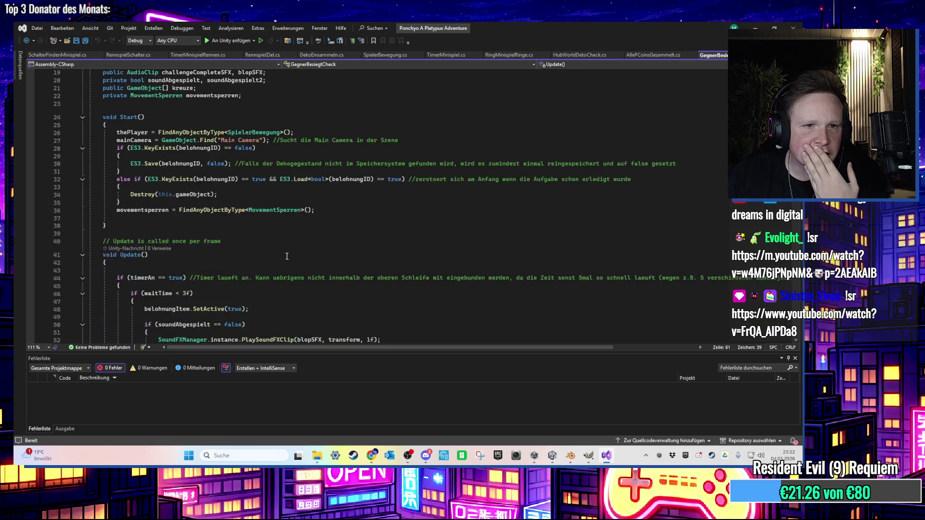
pyautogui.scroll(-6, 294, 254)
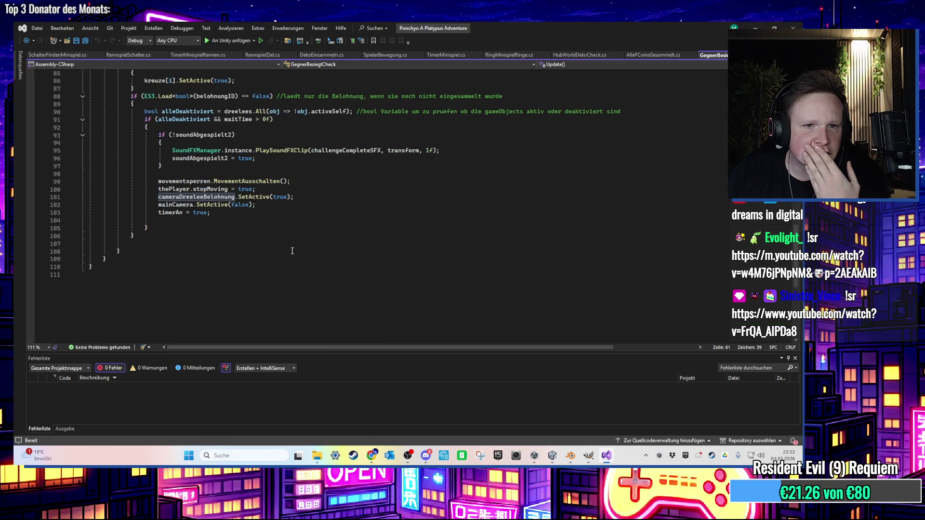
pyautogui.hotkey('alt', 'Tab')
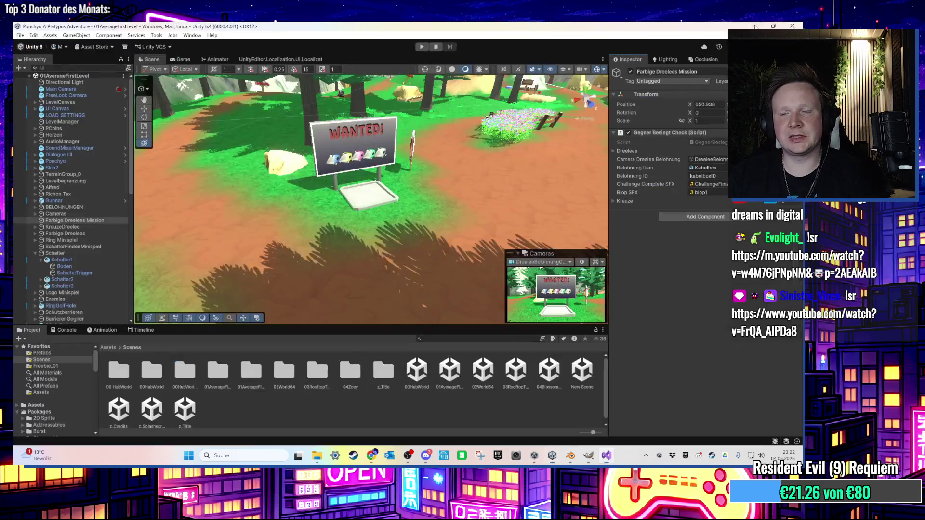
pyautogui.press('f')
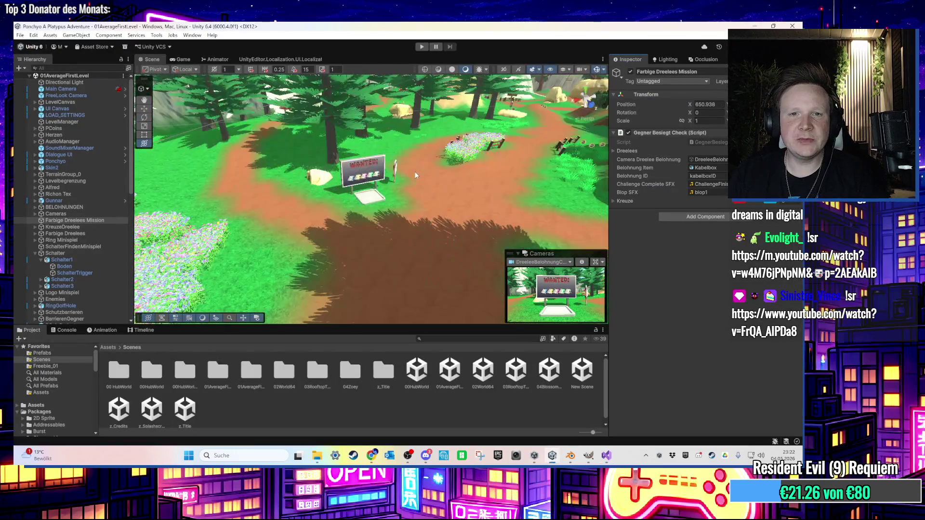
pyautogui.moveTo(407, 164)
pyautogui.mouseDown()
pyautogui.moveTo(425, 169)
pyautogui.moveTo(366, 191)
pyautogui.moveTo(418, 194)
pyautogui.moveTo(358, 168)
pyautogui.moveTo(354, 175)
pyautogui.moveTo(412, 287)
pyautogui.moveTo(368, 169)
pyautogui.moveTo(367, 199)
pyautogui.moveTo(329, 197)
pyautogui.moveTo(400, 188)
pyautogui.moveTo(366, 201)
pyautogui.moveTo(391, 232)
pyautogui.moveTo(371, 218)
pyautogui.moveTo(373, 204)
pyautogui.moveTo(453, 218)
pyautogui.moveTo(432, 245)
pyautogui.moveTo(414, 200)
pyautogui.moveTo(421, 180)
pyautogui.moveTo(405, 189)
pyautogui.mouseUp()
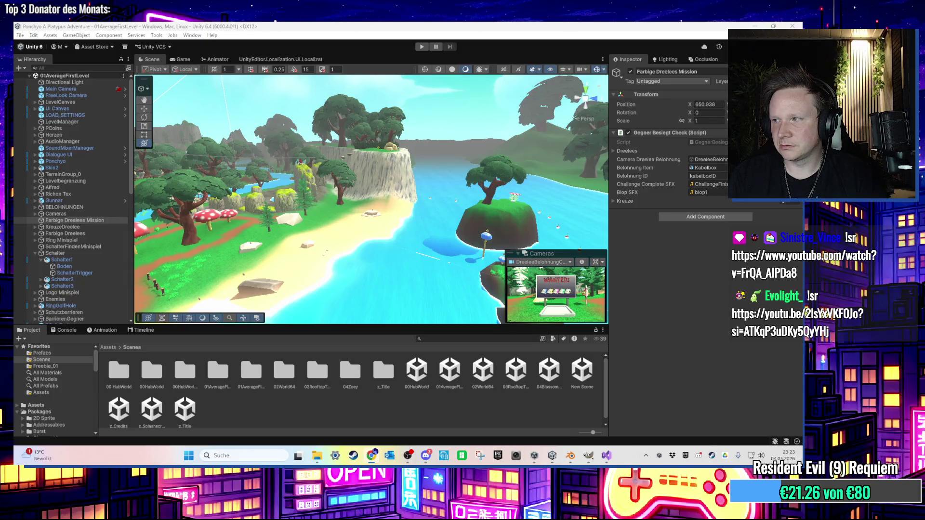
pyautogui.press('f')
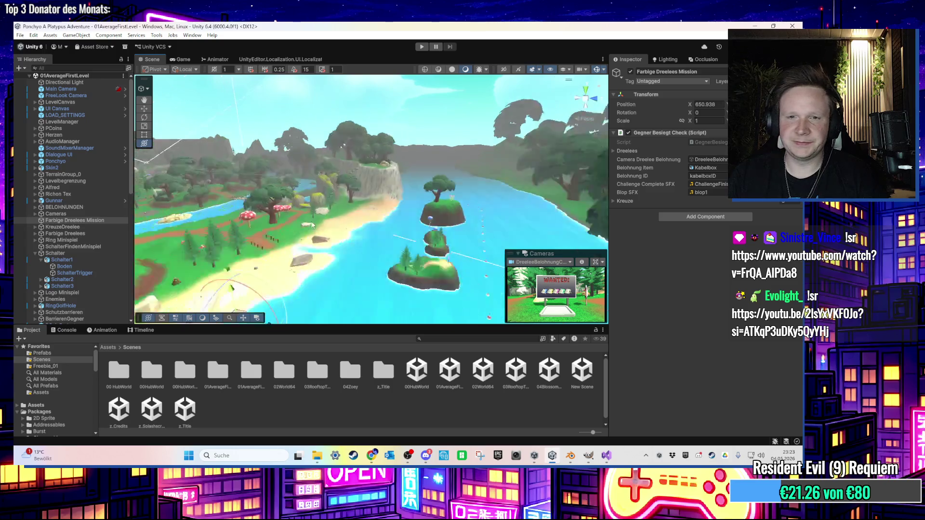
pyautogui.moveTo(466, 253)
pyautogui.mouseDown()
pyautogui.moveTo(464, 232)
pyautogui.moveTo(446, 253)
pyautogui.mouseUp()
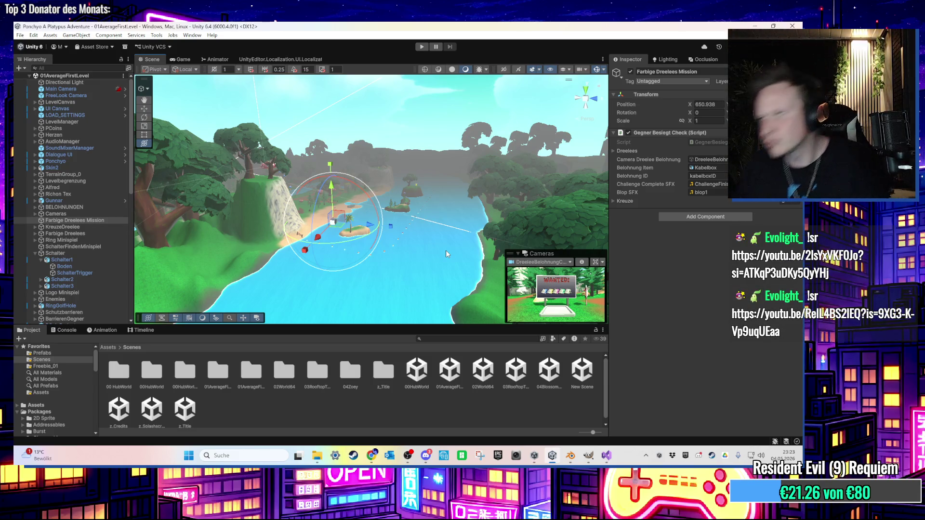
pyautogui.scroll(5, 447, 248)
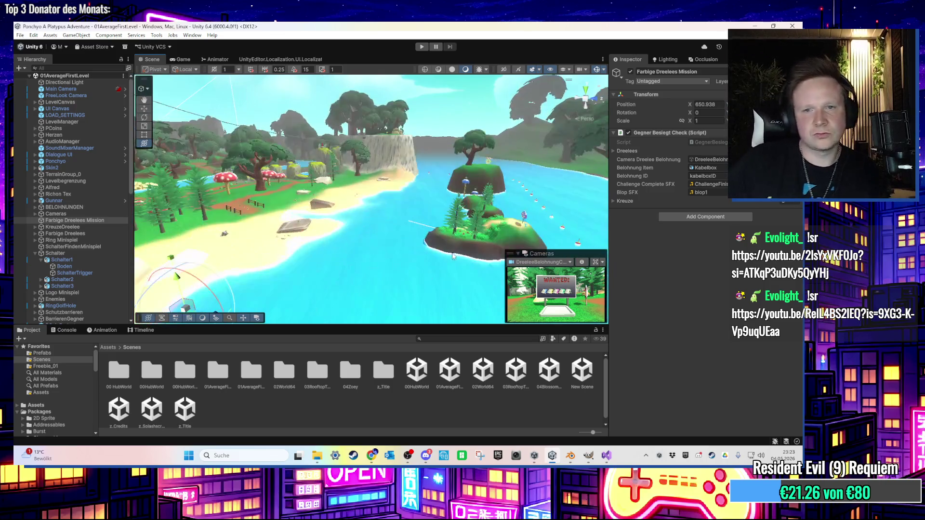
pyautogui.scroll(5, 450, 256)
pyautogui.scroll(-10, 395, 223)
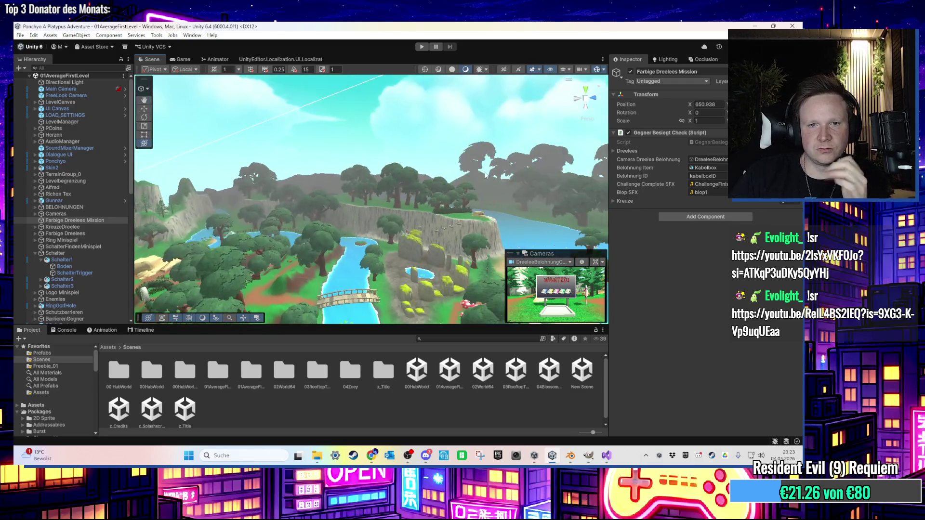
pyautogui.scroll(10, 371, 189)
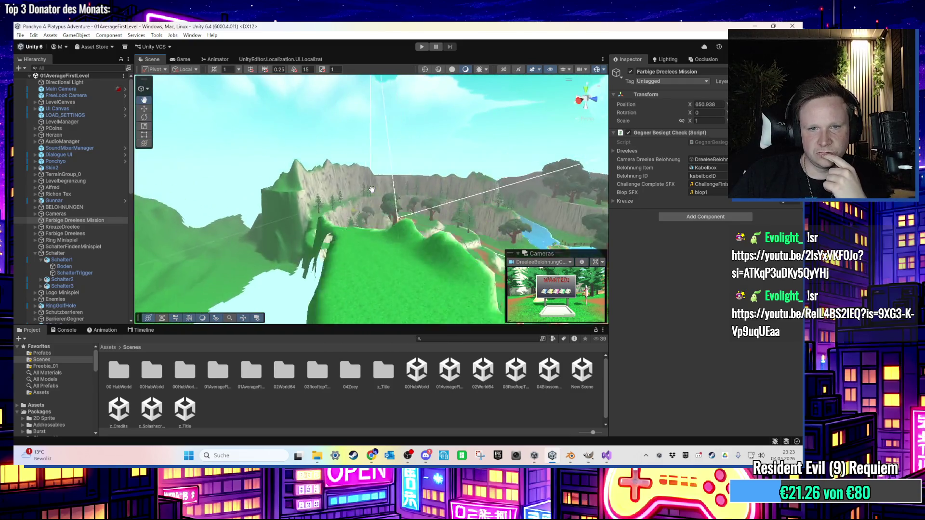
pyautogui.scroll(10, 372, 189)
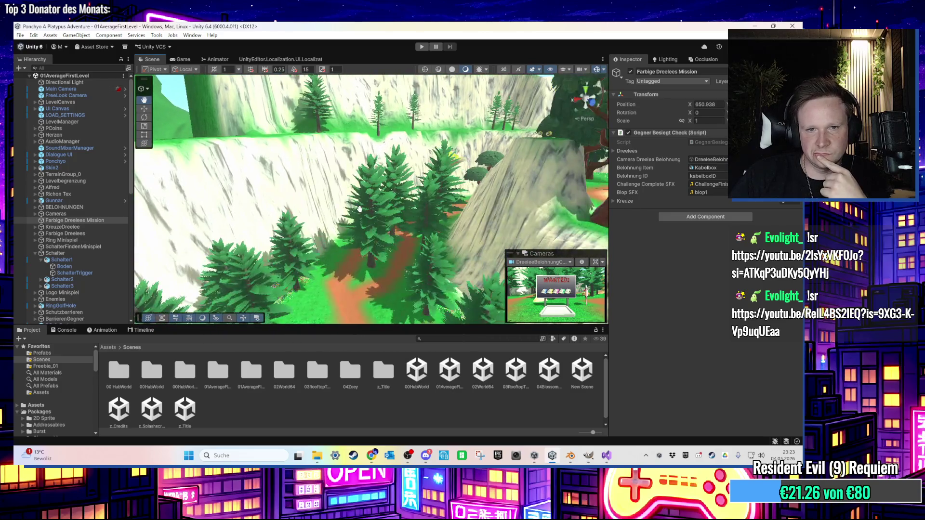
pyautogui.scroll(5, 360, 208)
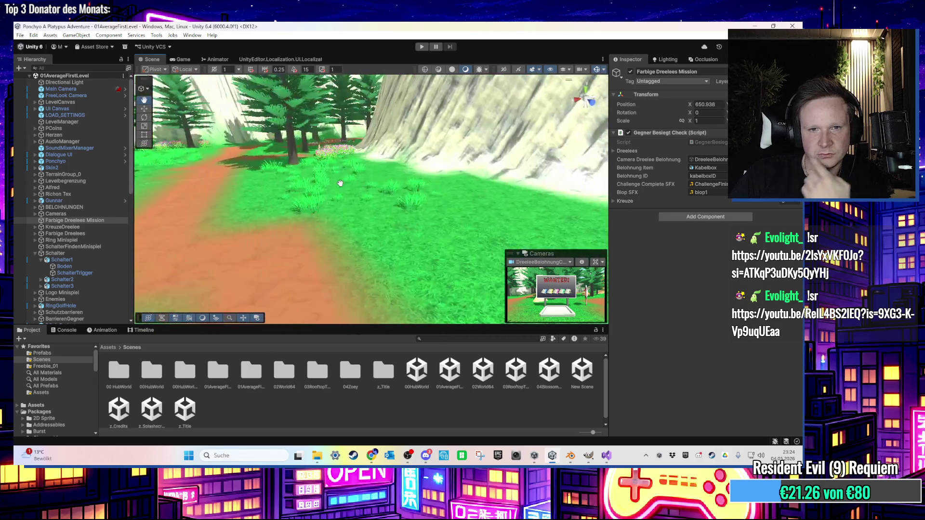
pyautogui.scroll(3, 337, 195)
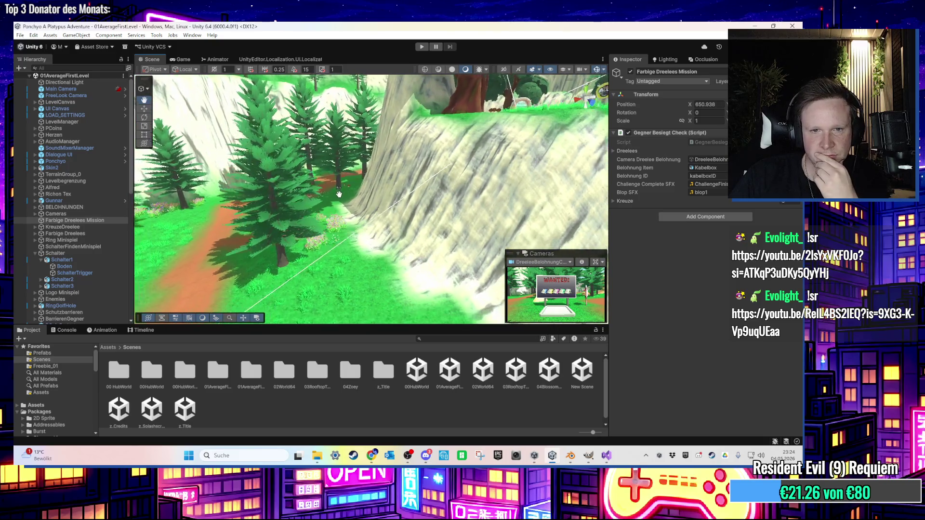
pyautogui.scroll(-5, 340, 197)
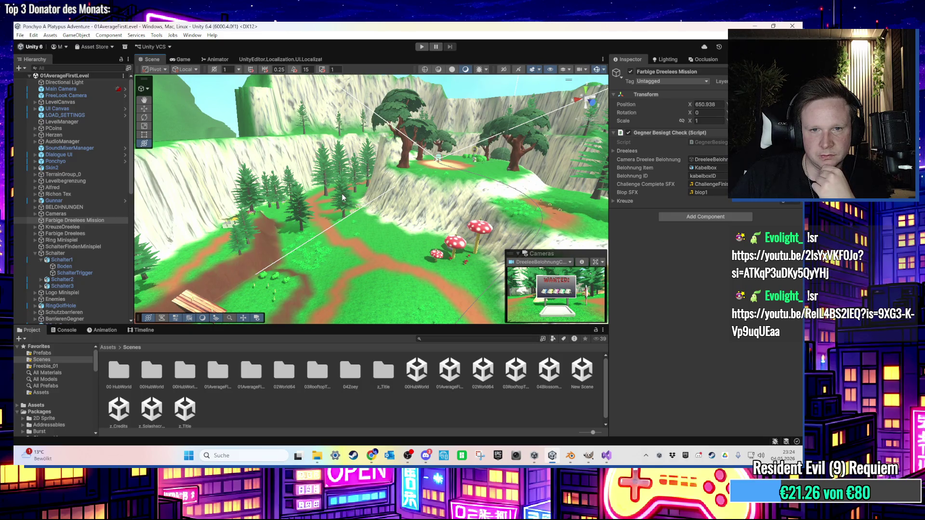
pyautogui.moveTo(343, 198); pyautogui.dragTo(359, 205)
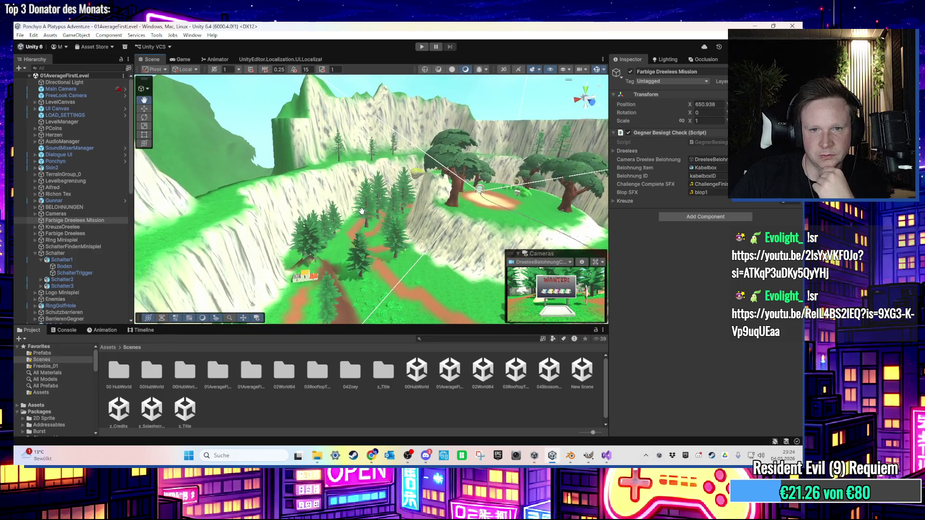
pyautogui.scroll(5, 359, 205)
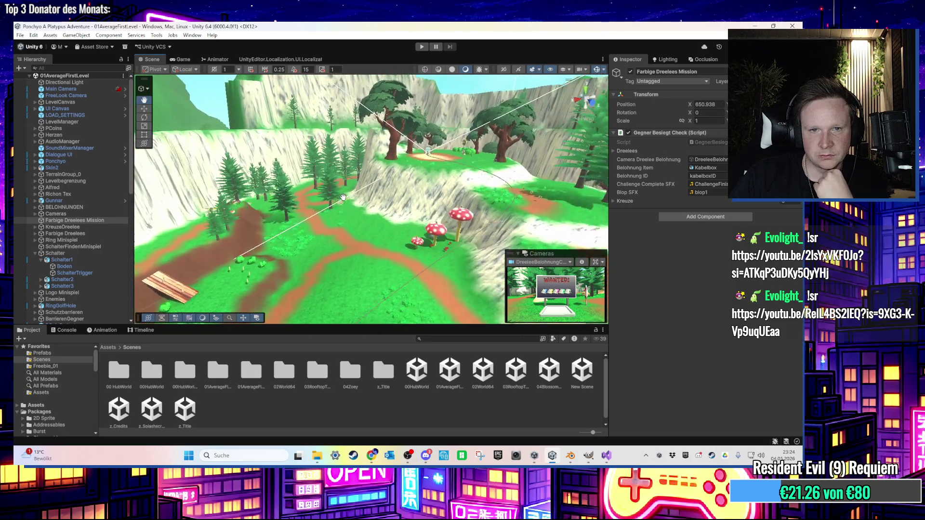
pyautogui.scroll(6, 343, 200)
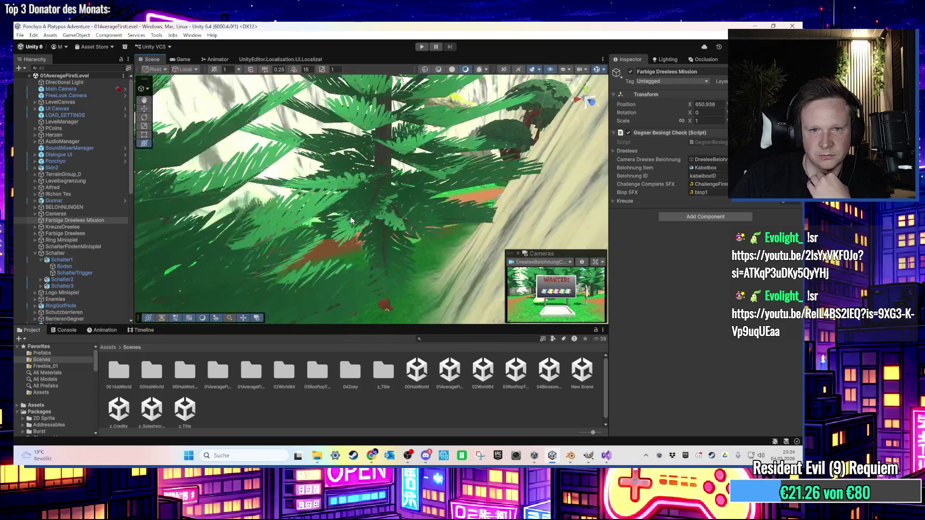
pyautogui.scroll(-10, 357, 222)
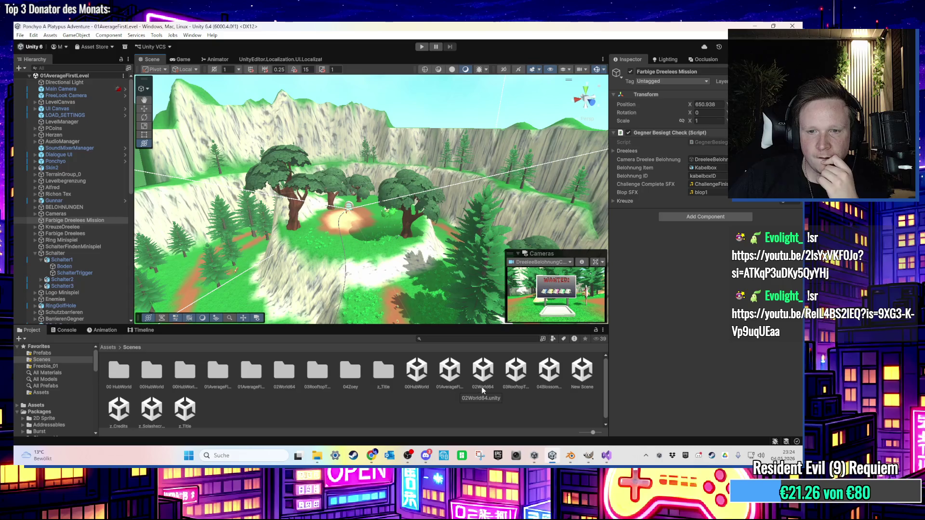
pyautogui.moveTo(395, 222)
pyautogui.mouseDown()
pyautogui.moveTo(372, 209)
pyautogui.moveTo(458, 207)
pyautogui.moveTo(464, 248)
pyautogui.moveTo(470, 236)
pyautogui.mouseUp()
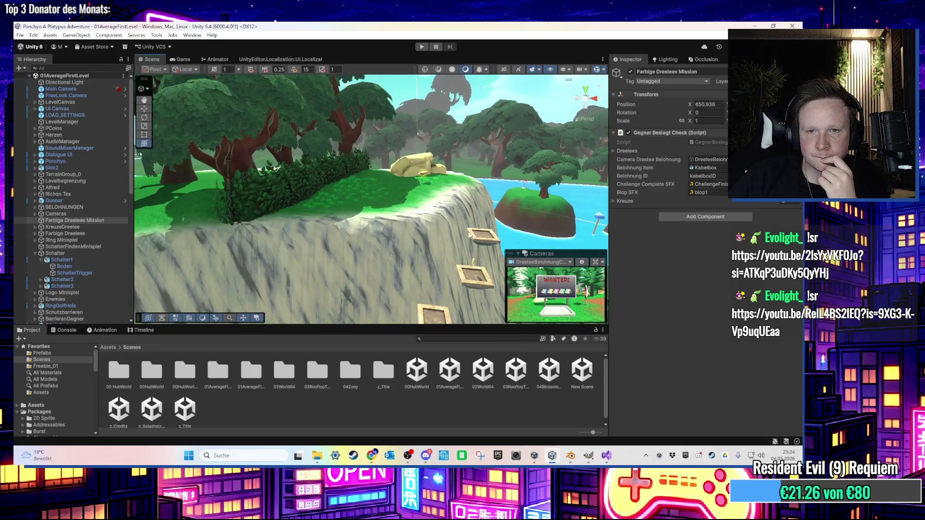
# - Open the 02World64 level and view the island from a high overview
pyautogui.click(484, 379)
pyautogui.doubleClick(485, 379)
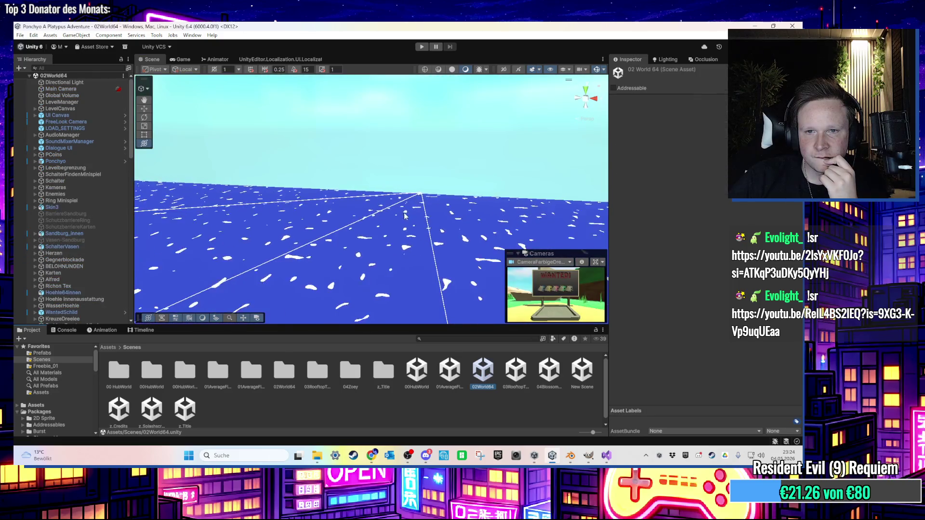
pyautogui.moveTo(397, 188)
pyautogui.mouseDown()
pyautogui.moveTo(359, 223)
pyautogui.moveTo(99, 184)
pyautogui.mouseUp()
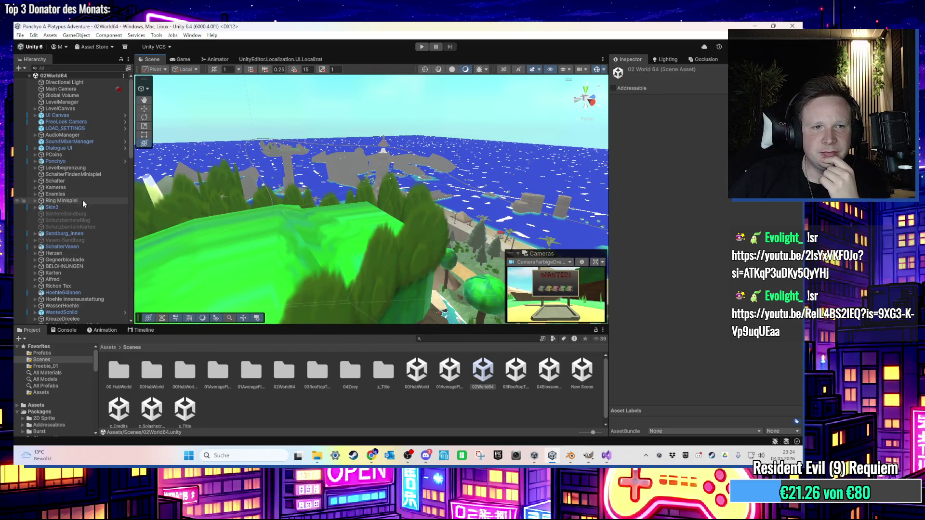
pyautogui.scroll(-3, 95, 241)
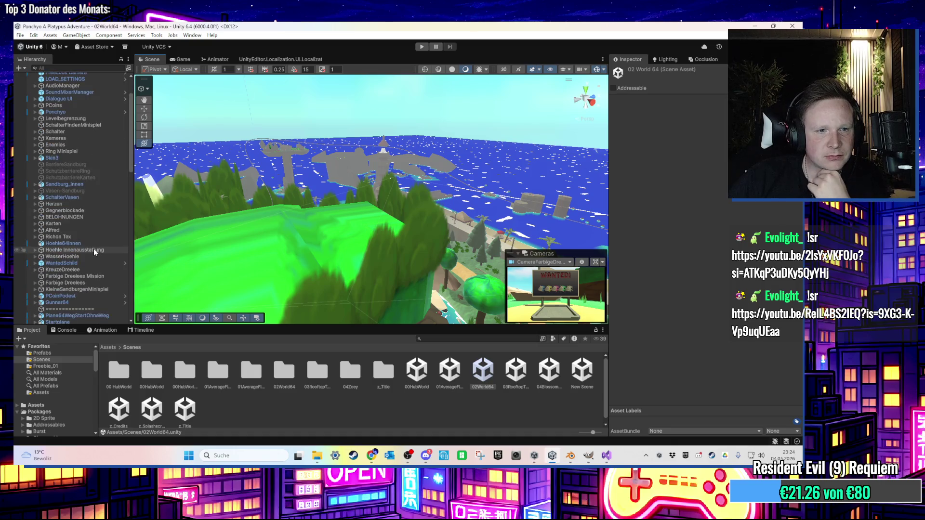
# - Select KleineSandburgenMinispiel and open its Kleine Sandburg Manager script for editing
pyautogui.click(89, 290)
pyautogui.doubleClick(708, 142)
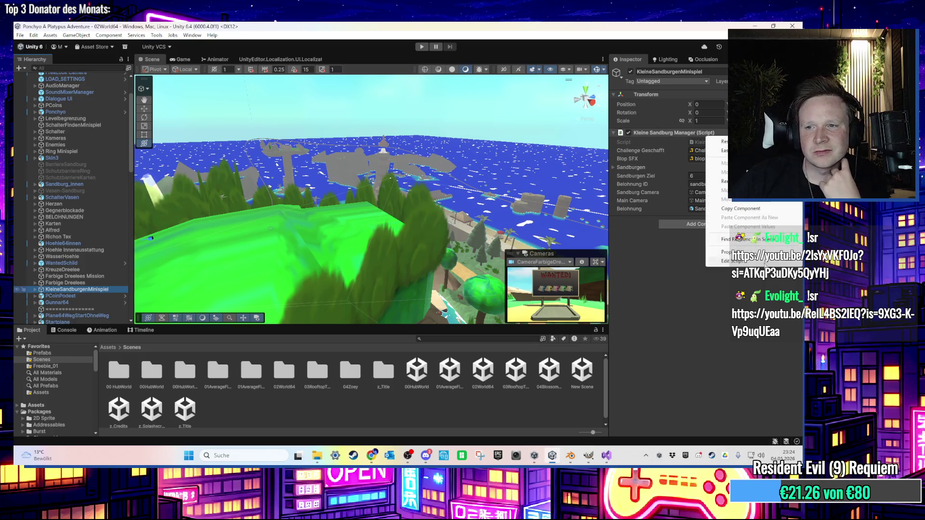
pyautogui.scroll(-6, 355, 219)
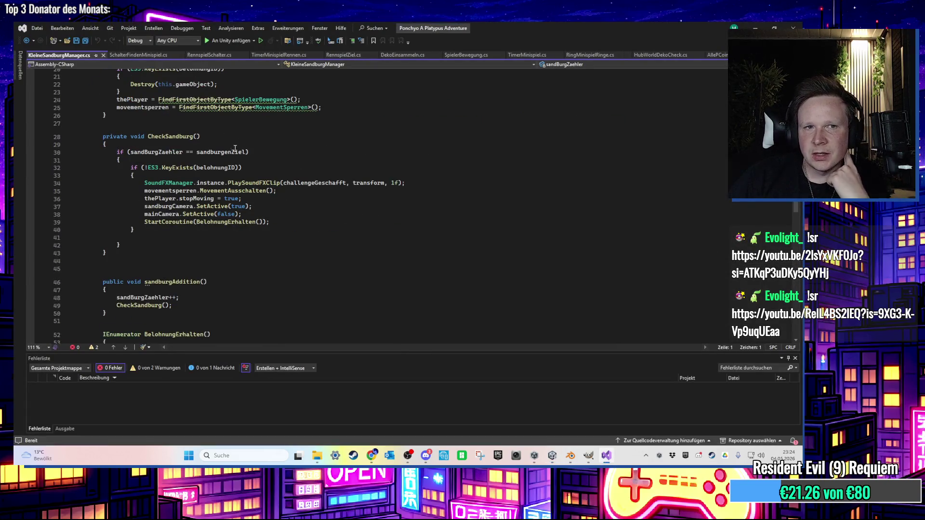
# - Change lines 24 and 25 to FindAnyObjectByType and save KleineSandburgManager.cs
pyautogui.scroll(1, 355, 219)
pyautogui.click(177, 123)
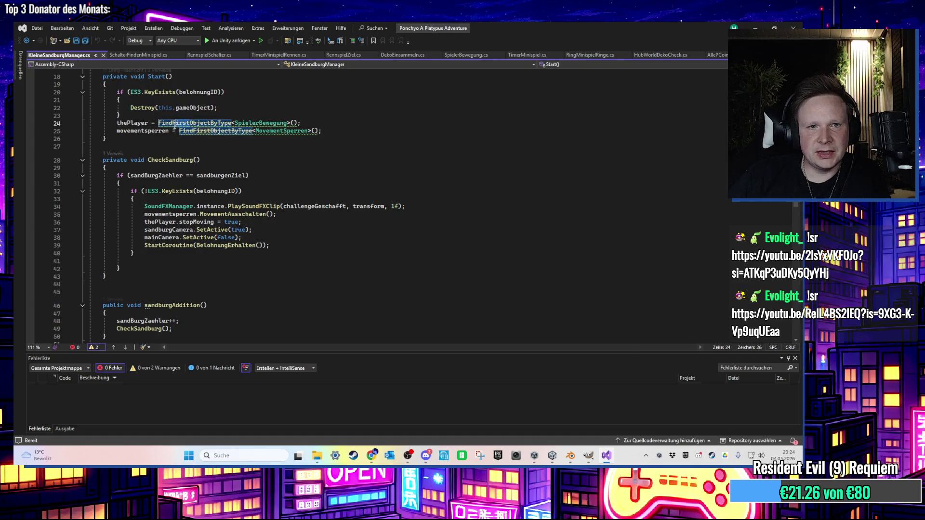
pyautogui.write('An')
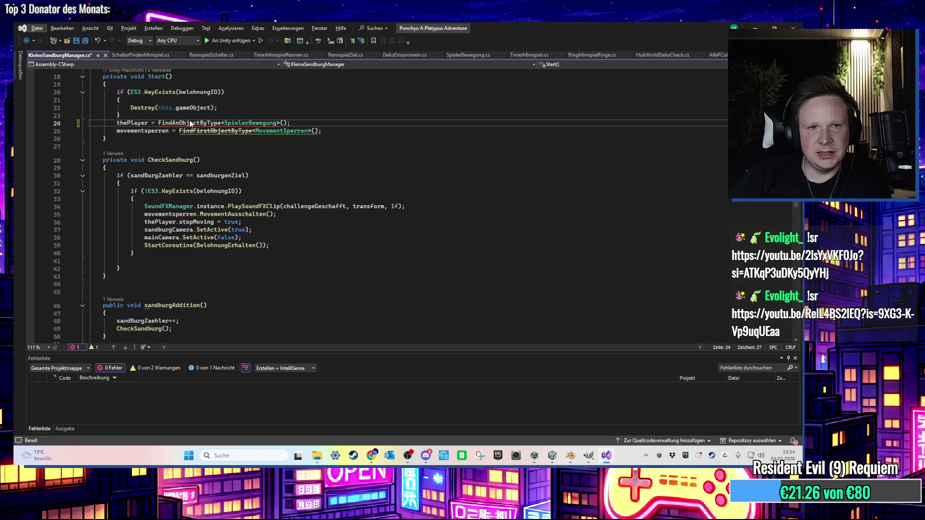
pyautogui.write('y')
pyautogui.press('Tab')
pyautogui.doubleClick(211, 131)
pyautogui.write('FindAny')
pyautogui.press('Tab')
pyautogui.scroll(-8, 229, 232)
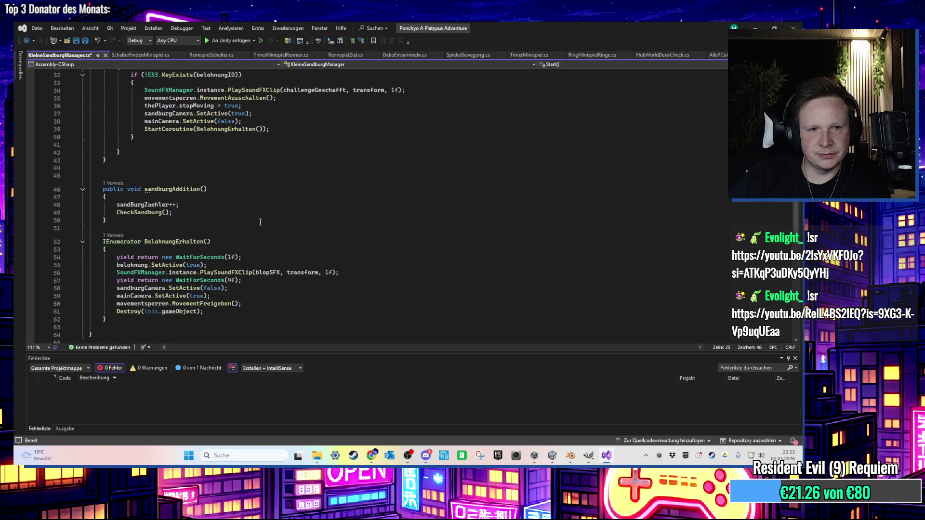
pyautogui.hotkey('ctrl', 's')
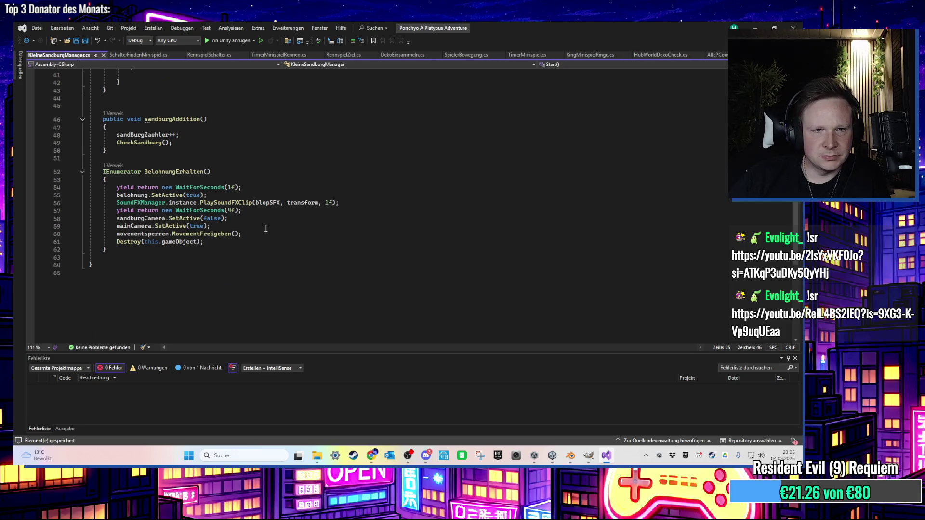
# - Inspect the sandburgCamera reference on line 58, then switch back to Unity
pyautogui.scroll(2, 266, 228)
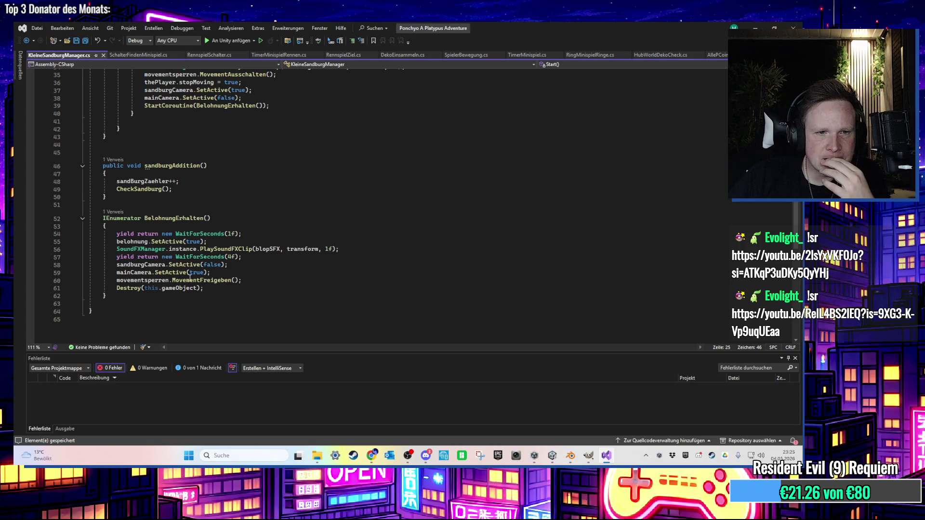
pyautogui.scroll(2, 144, 323)
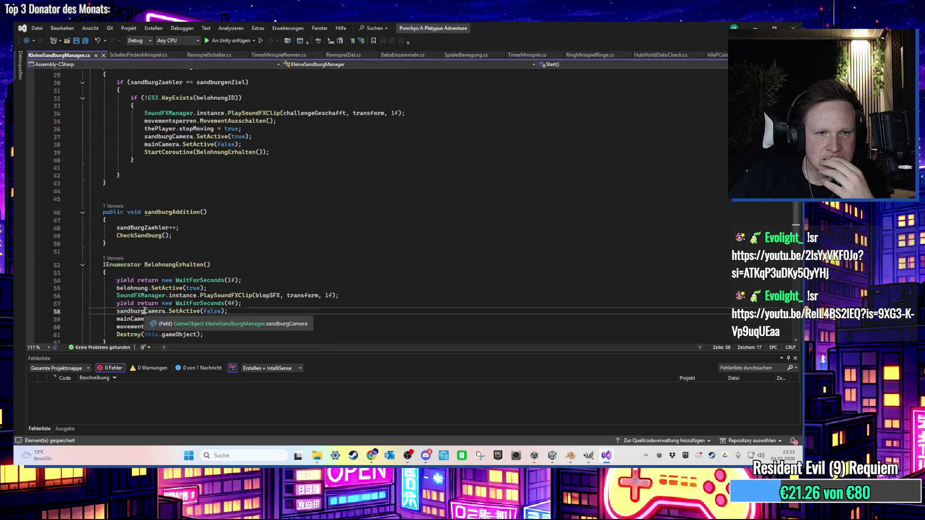
pyautogui.click(165, 311)
pyautogui.scroll(3, 205, 289)
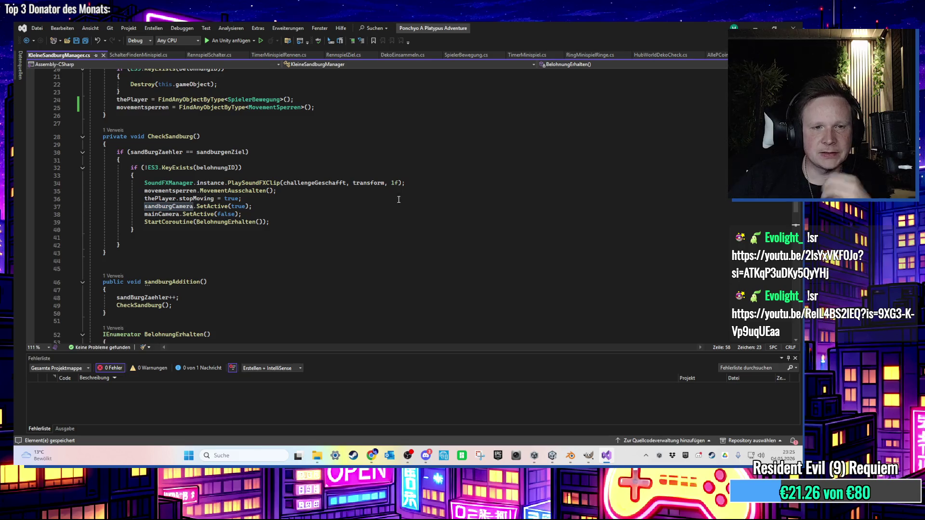
pyautogui.hotkey('alt', 'Tab')
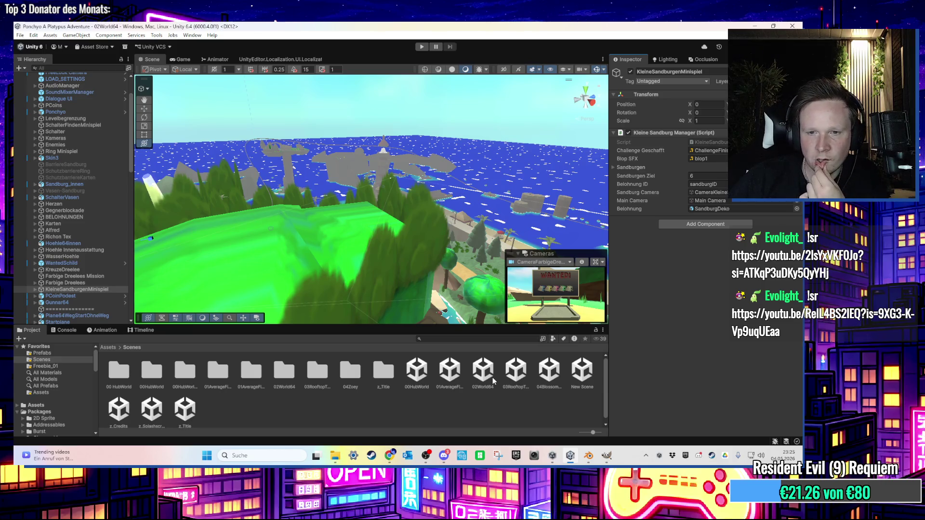
# - Open the 03RooftopTrouble scene and frame the Fliegenpilz Minispiel rooftop area
pyautogui.doubleClick(516, 371)
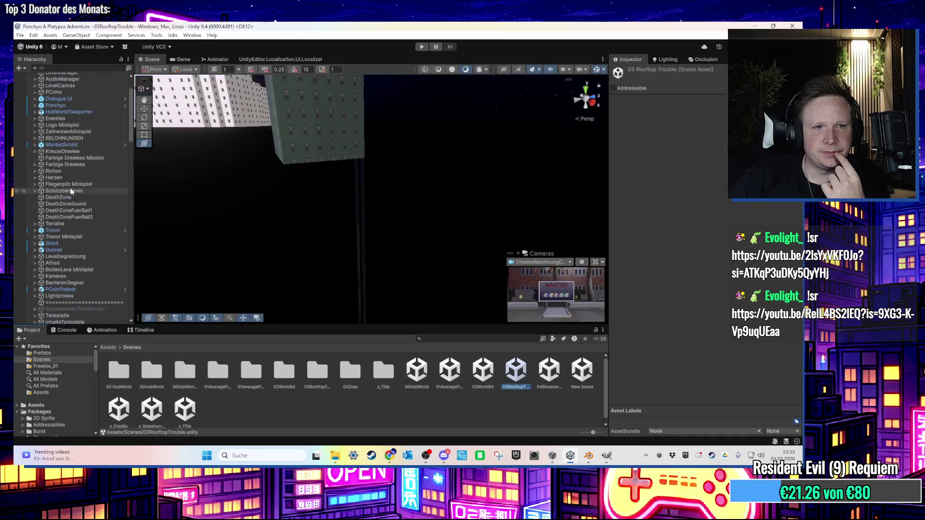
pyautogui.click(72, 185)
pyautogui.doubleClick(75, 185)
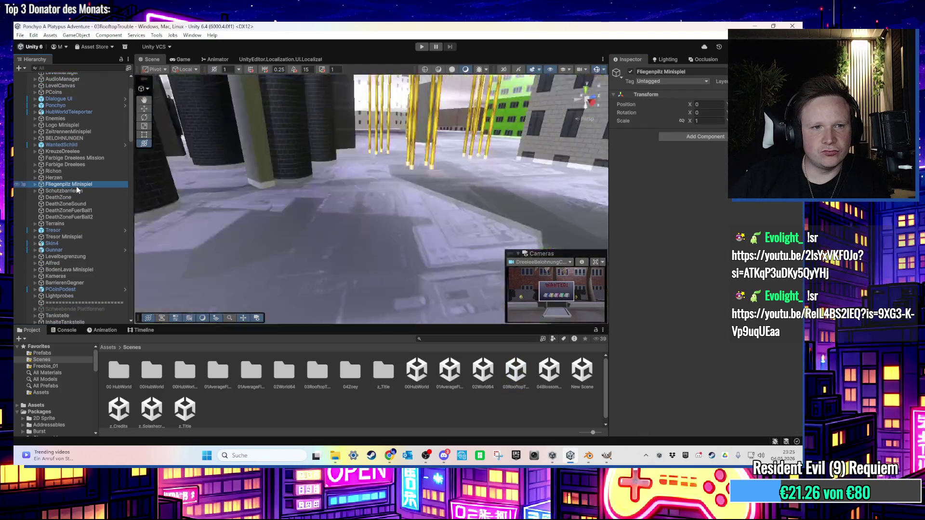
pyautogui.moveTo(241, 217)
pyautogui.mouseDown()
pyautogui.moveTo(270, 231)
pyautogui.moveTo(246, 260)
pyautogui.moveTo(252, 241)
pyautogui.moveTo(452, 212)
pyautogui.moveTo(268, 228)
pyautogui.moveTo(368, 228)
pyautogui.moveTo(325, 255)
pyautogui.moveTo(361, 215)
pyautogui.moveTo(447, 225)
pyautogui.moveTo(442, 230)
pyautogui.moveTo(435, 204)
pyautogui.moveTo(450, 193)
pyautogui.moveTo(436, 239)
pyautogui.mouseUp()
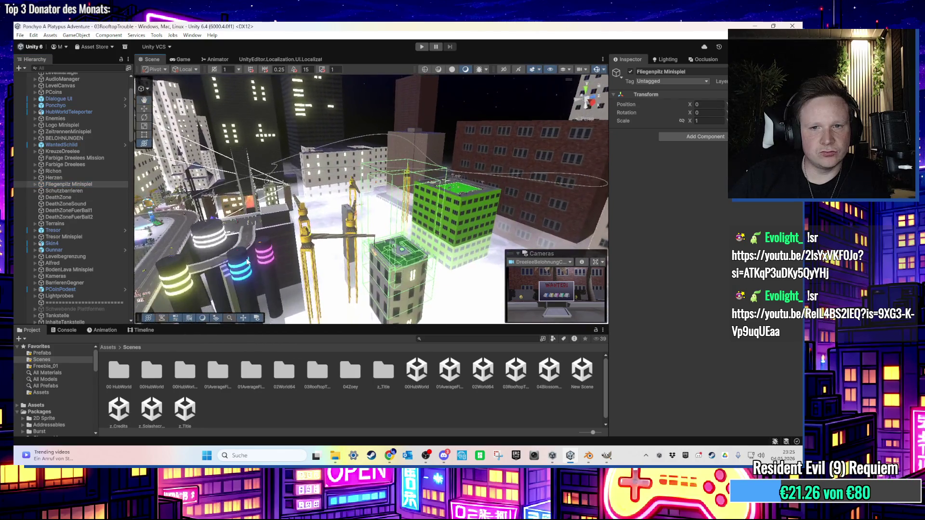
# - Select Cube.001 under Button_Rooftop and open its Rennspiel Schalter script
pyautogui.click(430, 208)
pyautogui.click(432, 205)
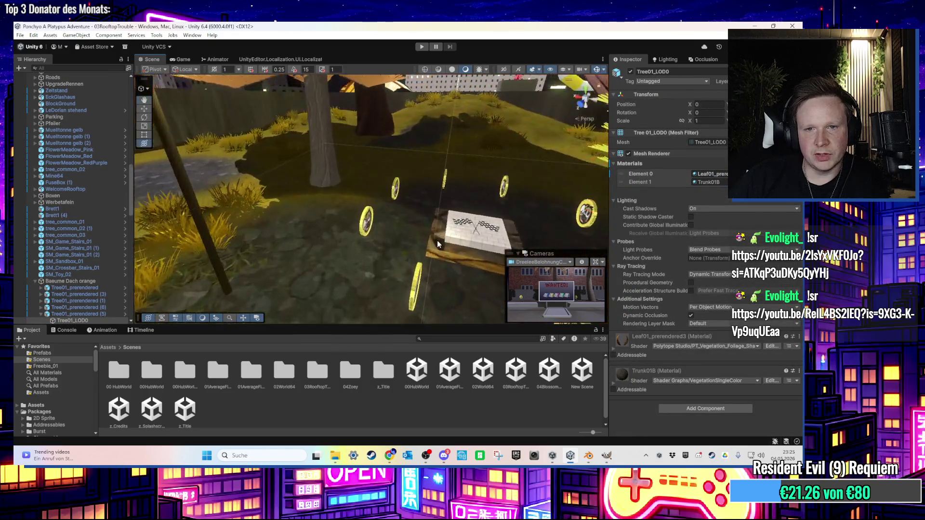
pyautogui.click(437, 239)
pyautogui.scroll(2, 50, 251)
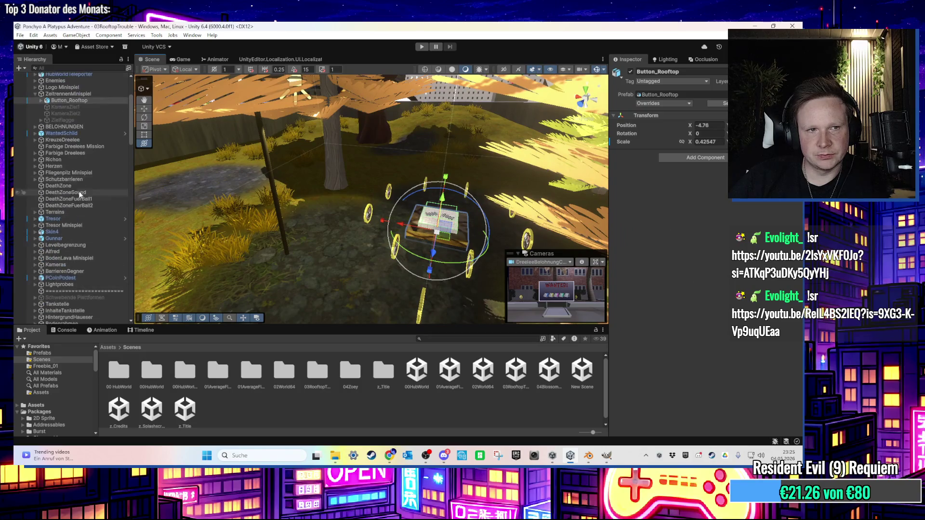
pyautogui.click(41, 100)
pyautogui.click(79, 114)
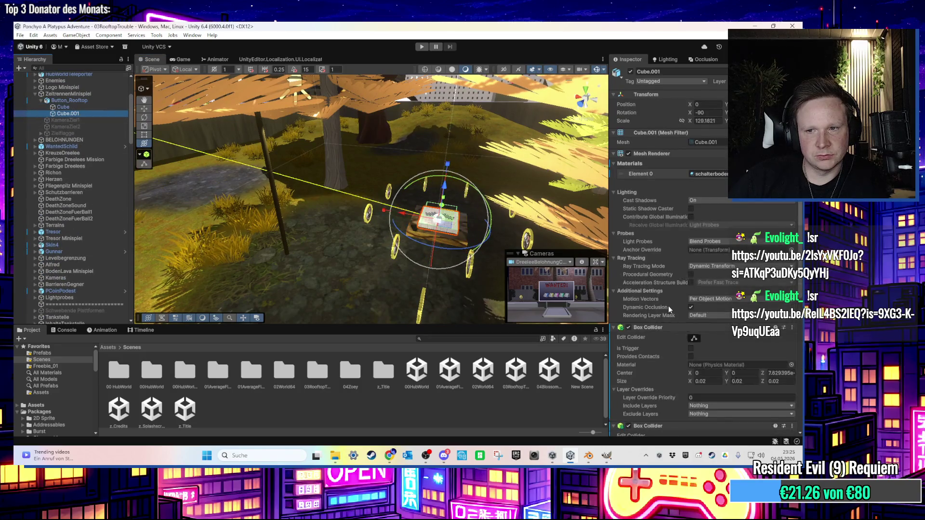
pyautogui.scroll(-5, 686, 326)
pyautogui.doubleClick(777, 320)
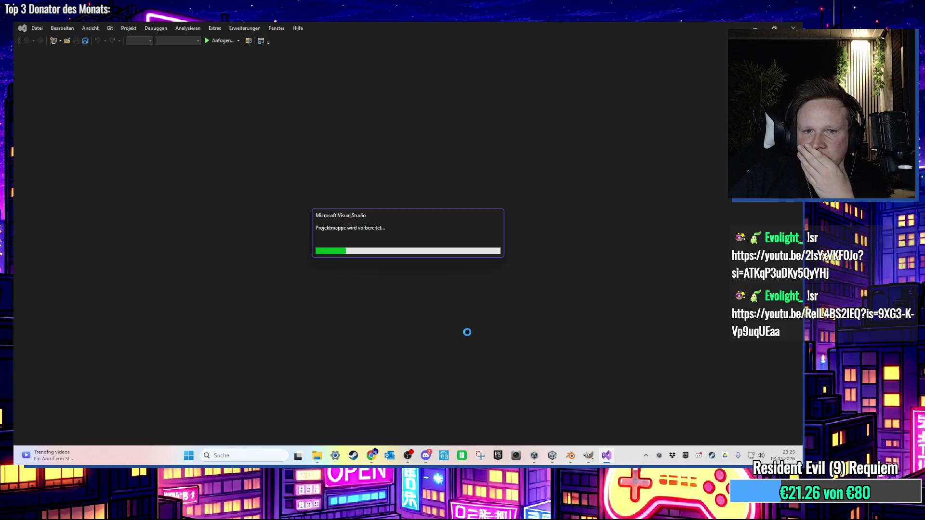
# - Scroll to the CutsceneRennen coroutine, dismiss the tab layout tip, and return to Unity
pyautogui.scroll(-10, 374, 262)
pyautogui.scroll(10, 351, 244)
pyautogui.scroll(-7, 326, 245)
pyautogui.scroll(-11, 326, 245)
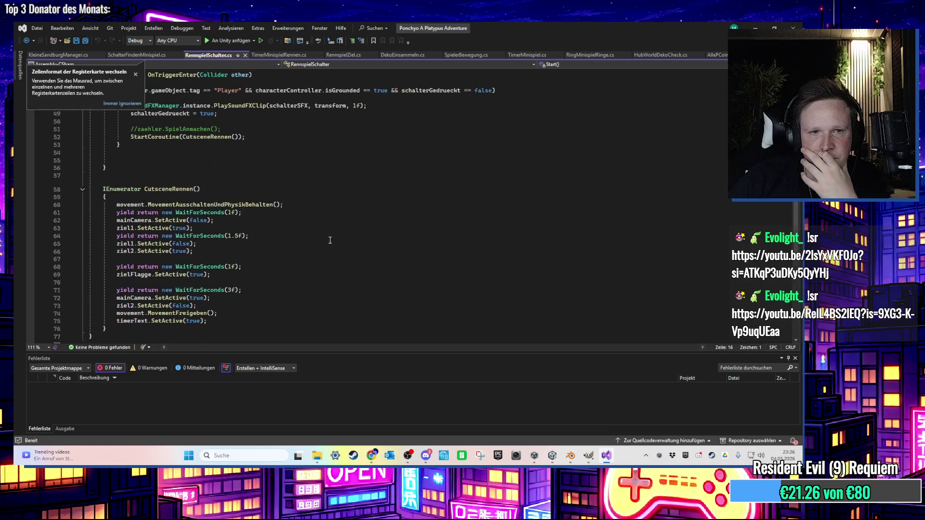
pyautogui.scroll(4, 250, 222)
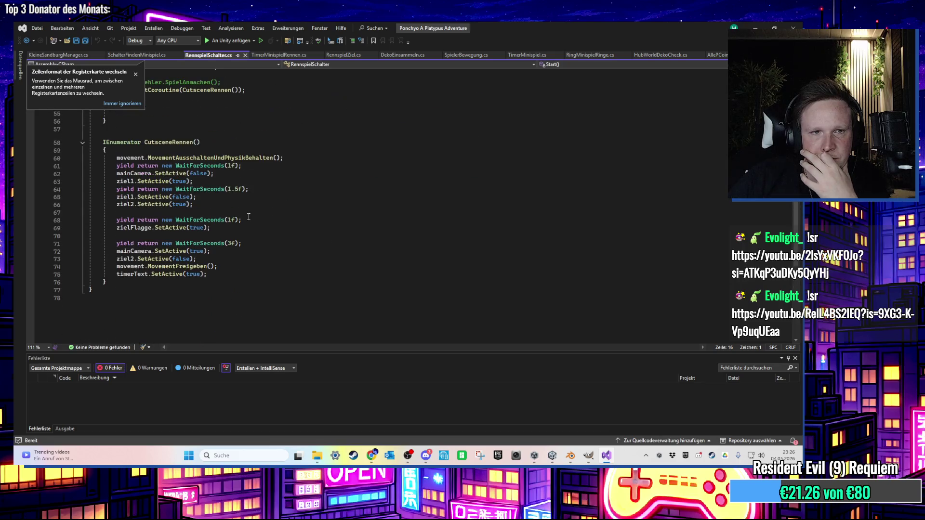
pyautogui.click(135, 75)
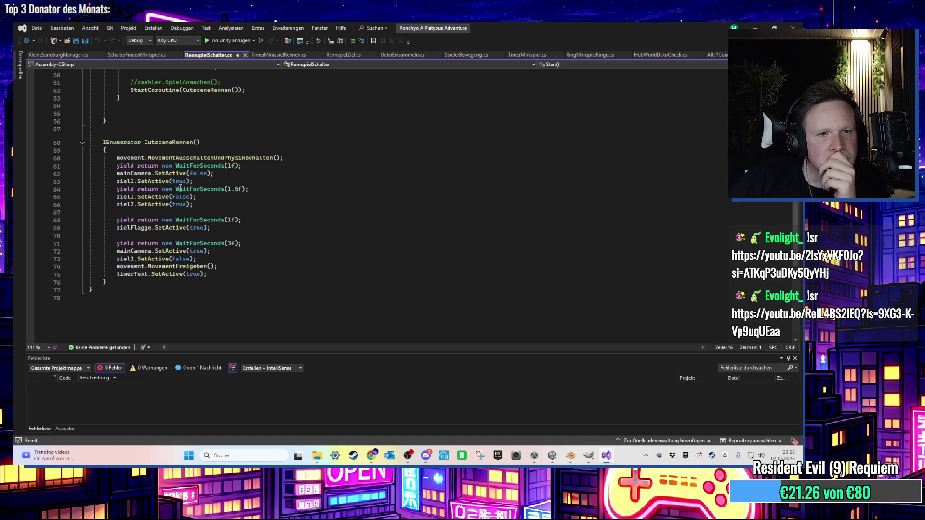
pyautogui.scroll(5, 153, 189)
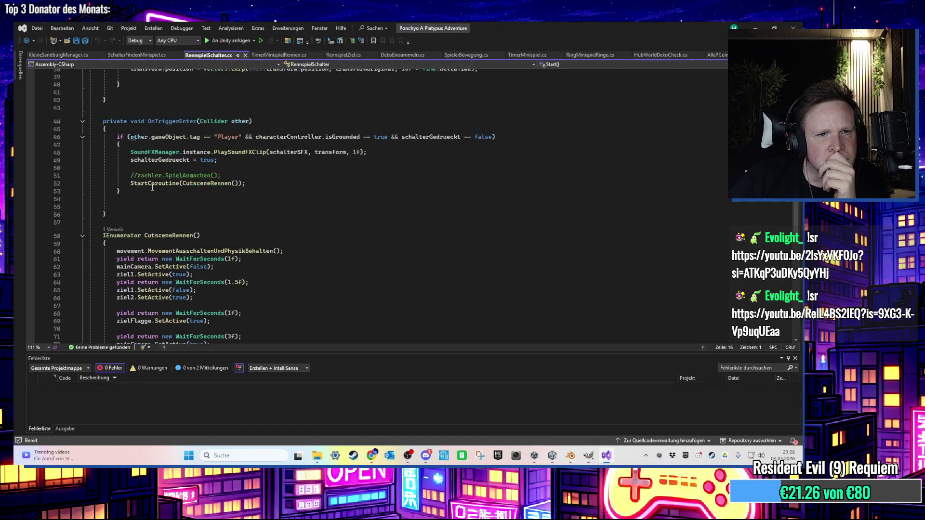
pyautogui.click(611, 455)
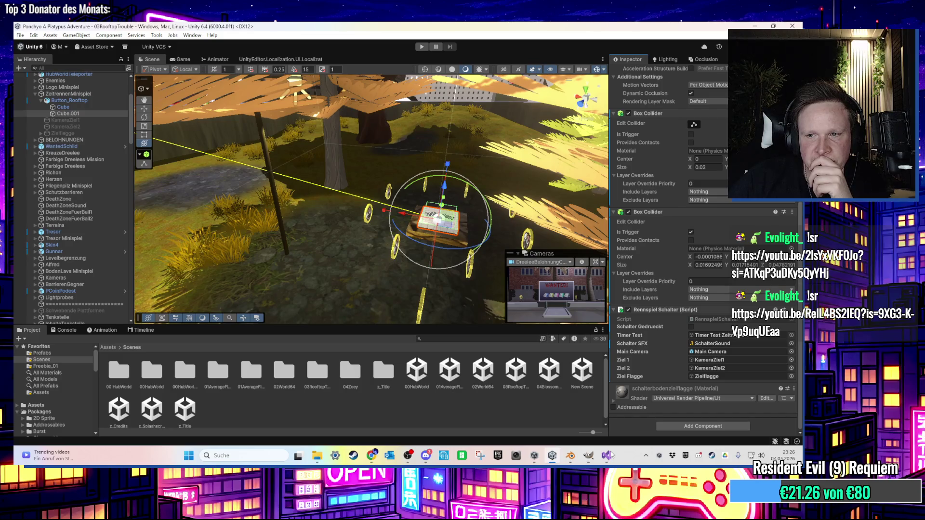
# - Confirm KameraZiel1 is the switch's Ziel 1 camera, then cut ziel1.SetActive(true) from CutsceneRennen line 63
pyautogui.click(708, 360)
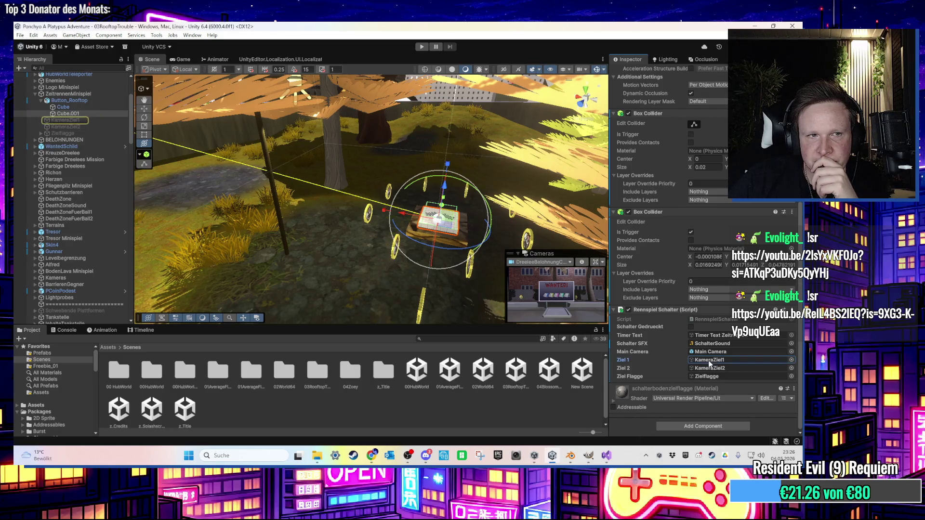
pyautogui.click(82, 120)
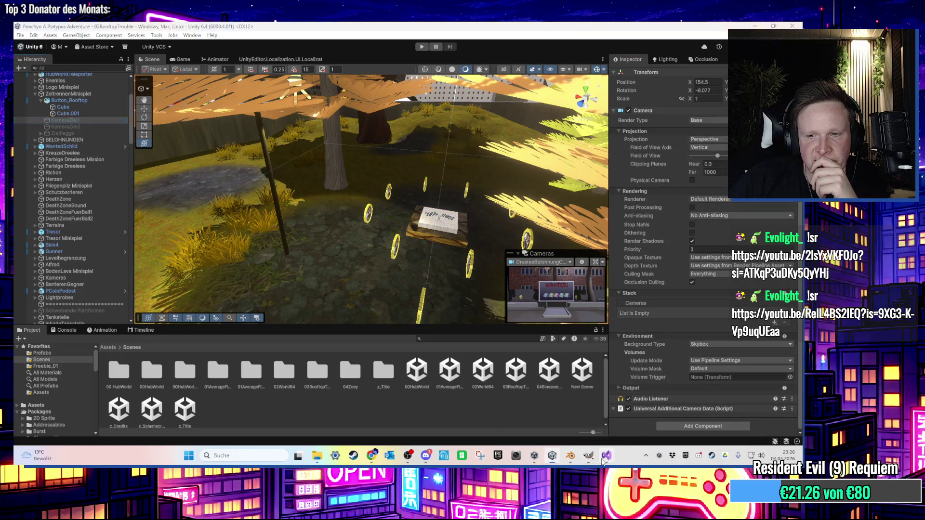
pyautogui.click(606, 455)
pyautogui.moveTo(194, 251); pyautogui.dragTo(23, 250)
pyautogui.hotkey('ctrl', 'c')
pyautogui.press('Delete')
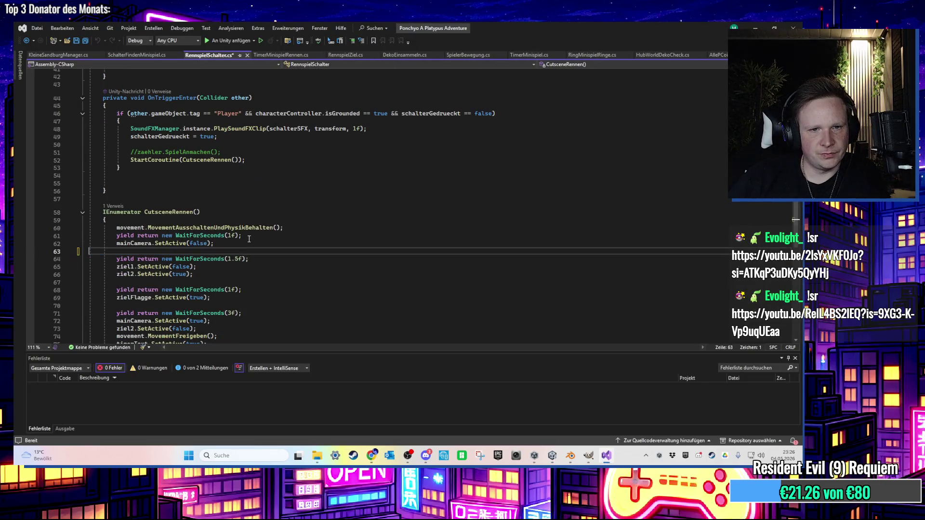
# - Paste ziel1.SetActive(true) above mainCamera.SetActive(false), after the first wait line
pyautogui.click(249, 235)
pyautogui.press('Return')
pyautogui.hotkey('ctrl', 'v')
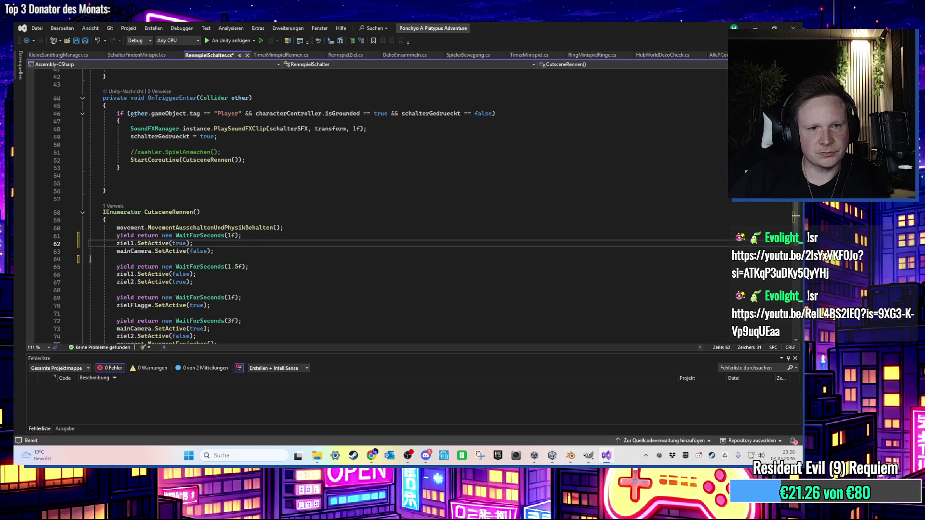
pyautogui.click(120, 261)
# - Move ziel2.SetActive(true) above ziel1.SetActive(false) and save the script
pyautogui.scroll(-1, 163, 268)
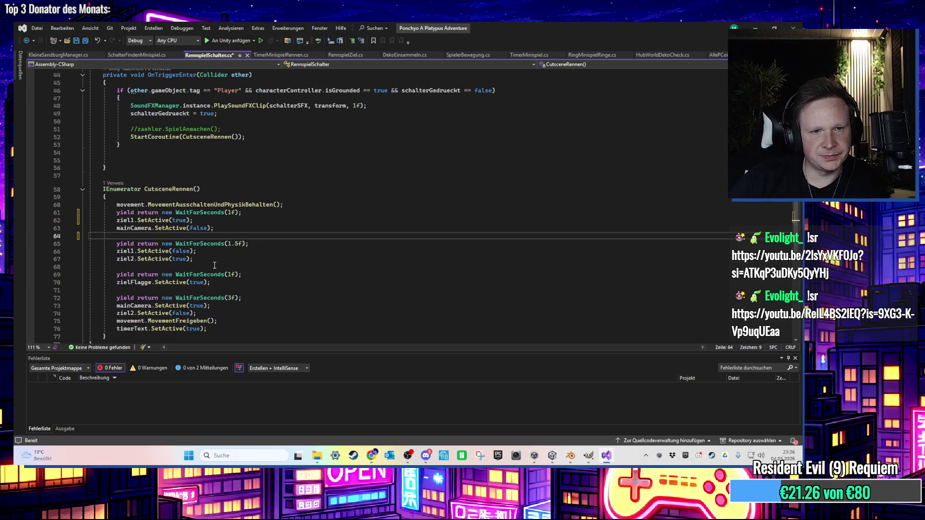
pyautogui.moveTo(212, 262); pyautogui.dragTo(58, 262)
pyautogui.hotkey('ctrl', 'x')
pyautogui.click(256, 244)
pyautogui.press('Return')
pyautogui.hotkey('ctrl', 'v')
pyautogui.scroll(-1, 235, 267)
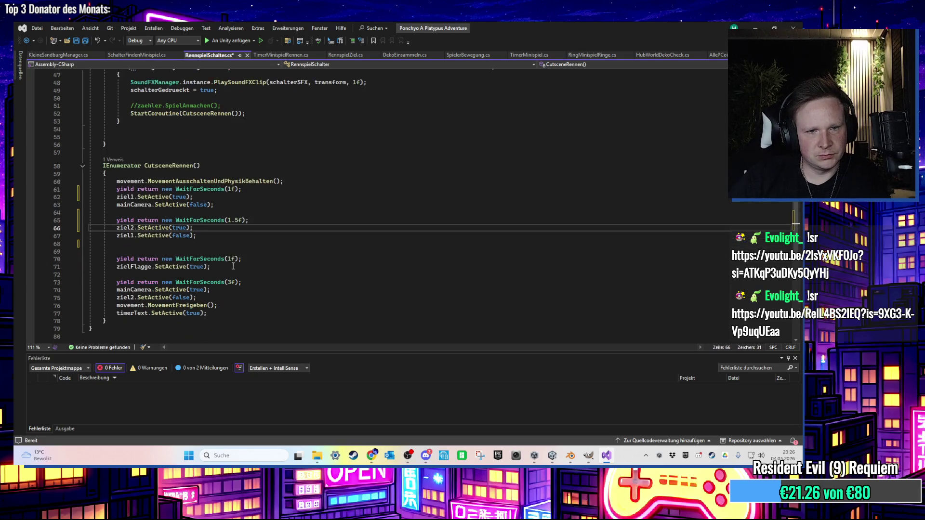
pyautogui.hotkey('ctrl', 's')
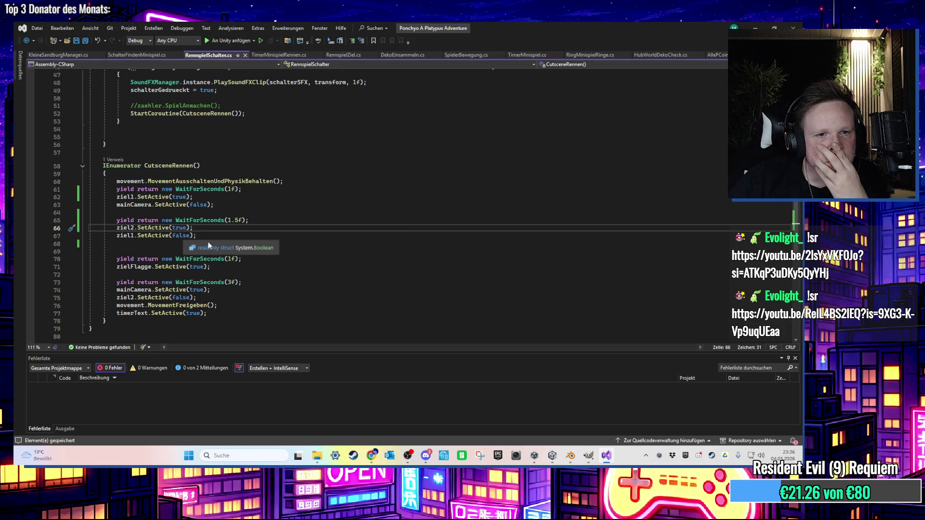
# - Review the reordered ziel1 and ziel2 lines before returning to Unity
pyautogui.moveTo(198, 236); pyautogui.dragTo(80, 239)
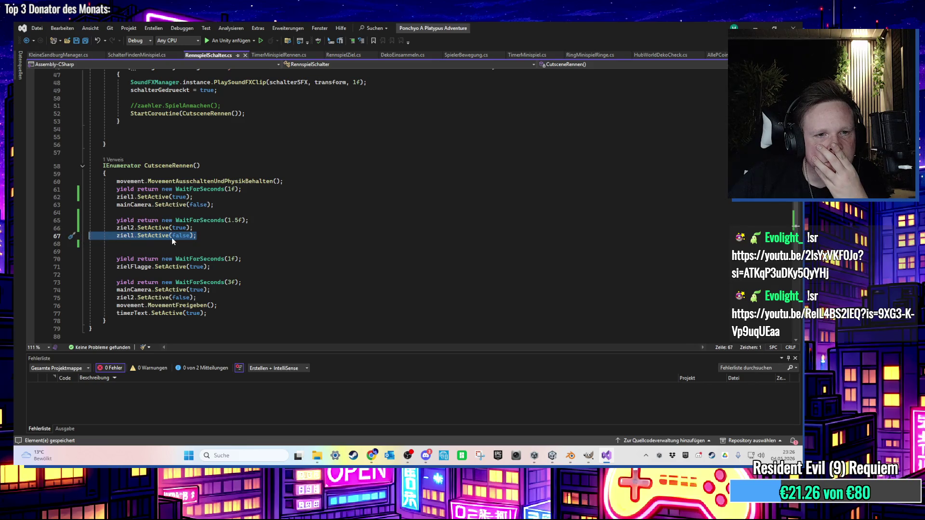
pyautogui.moveTo(204, 229); pyautogui.dragTo(43, 232)
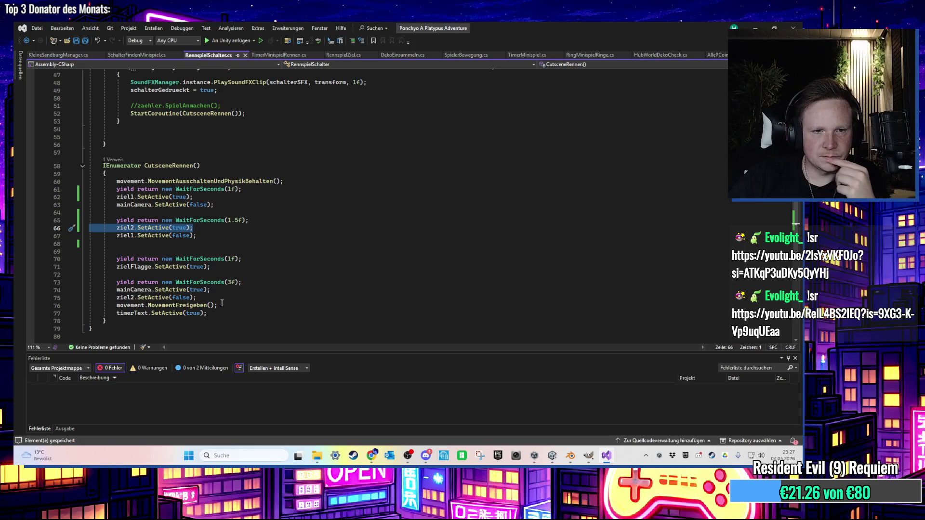
pyautogui.hotkey('alt', 'Tab')
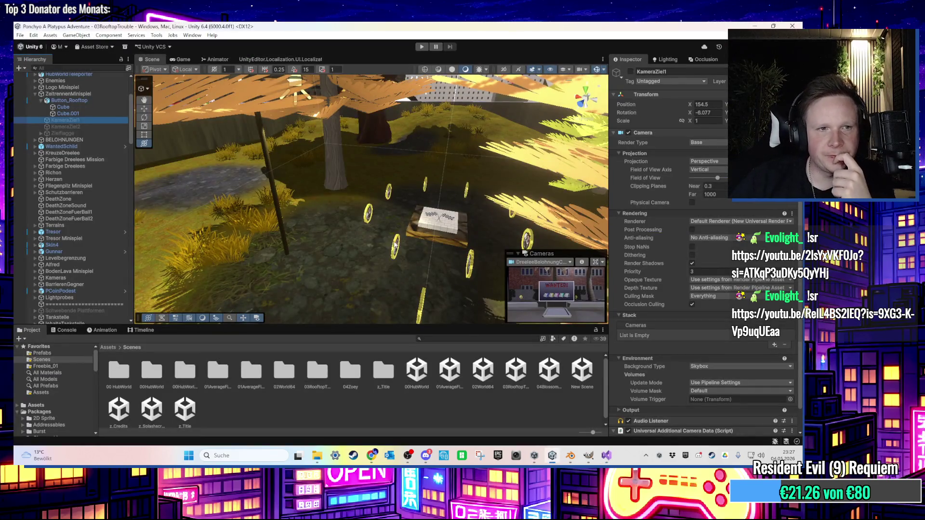
# - Fly the Scene view through the rooftop city, then start a play test of 03RooftopTrouble
pyautogui.press('f')
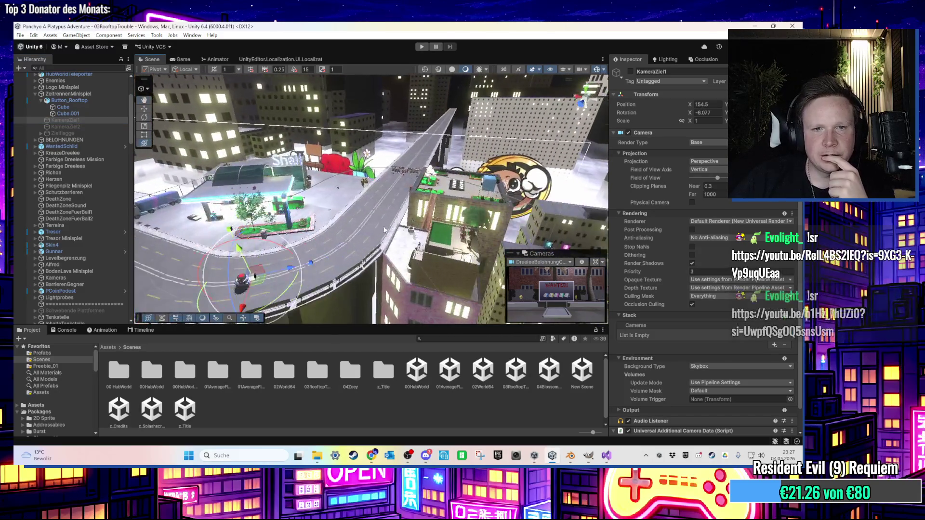
pyautogui.moveTo(392, 230)
pyautogui.mouseDown()
pyautogui.moveTo(291, 198)
pyautogui.moveTo(378, 203)
pyautogui.moveTo(302, 209)
pyautogui.moveTo(293, 229)
pyautogui.moveTo(301, 208)
pyautogui.moveTo(337, 188)
pyautogui.moveTo(364, 242)
pyautogui.moveTo(359, 228)
pyautogui.moveTo(434, 197)
pyautogui.mouseUp()
pyautogui.moveTo(451, 189)
pyautogui.mouseDown()
pyautogui.moveTo(517, 187)
pyautogui.moveTo(310, 224)
pyautogui.moveTo(350, 221)
pyautogui.mouseUp()
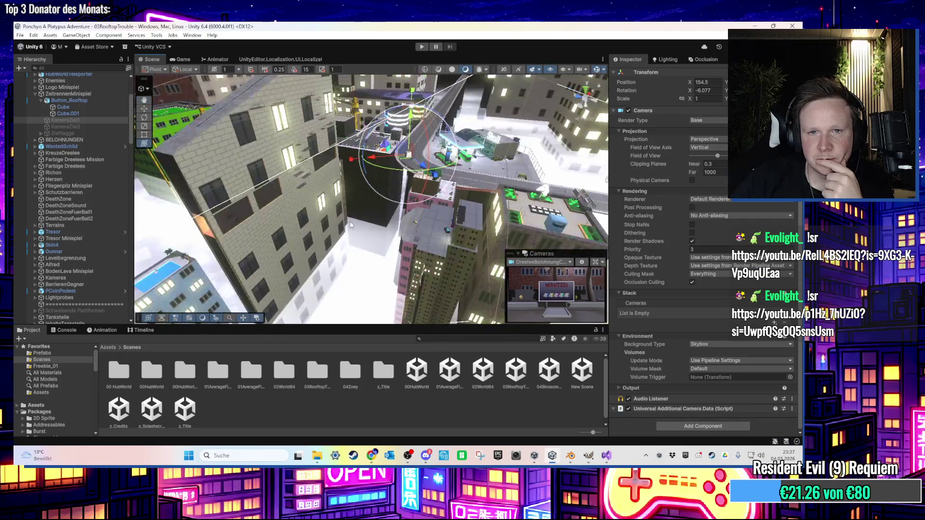
pyautogui.click(526, 376)
pyautogui.hotkey('ctrl', 'p')
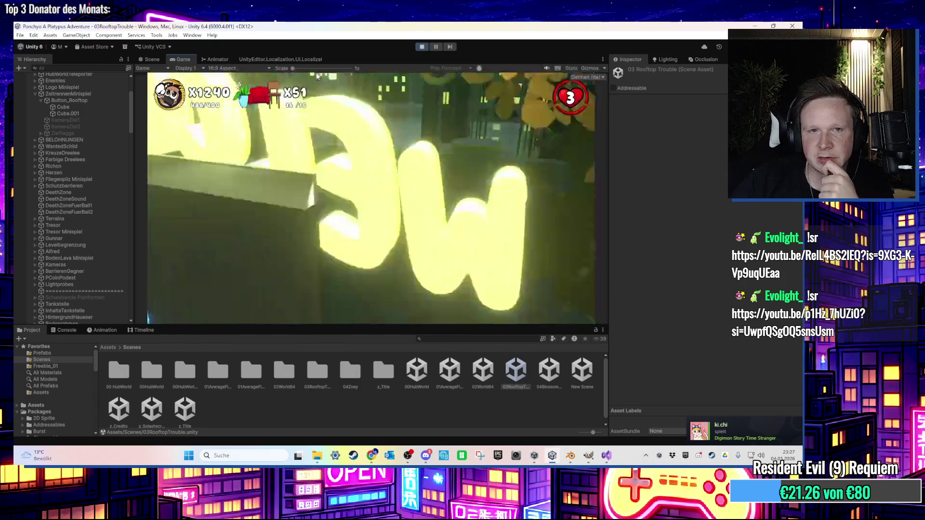
# - Fly the Scene view over the polka-dot ramp and orange wall during play, then stop playing
pyautogui.click(153, 59)
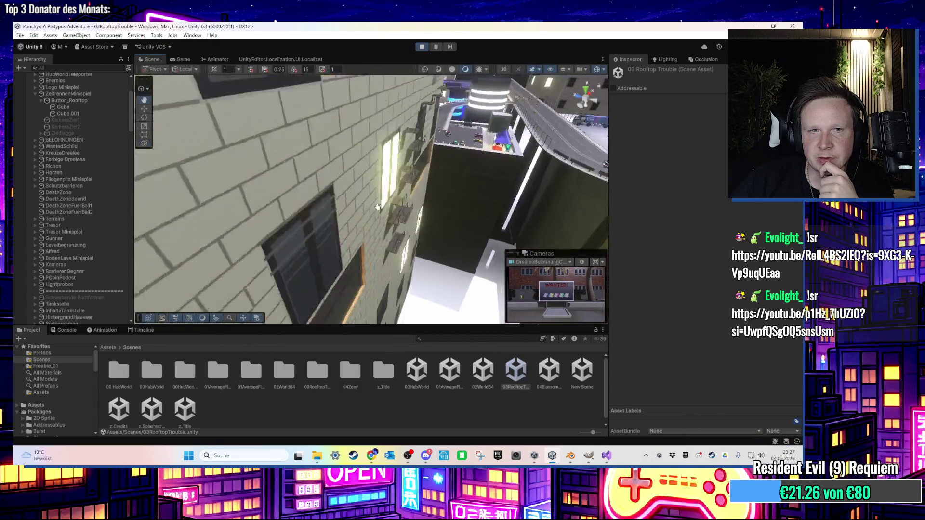
pyautogui.moveTo(383, 209)
pyautogui.mouseDown()
pyautogui.moveTo(387, 191)
pyautogui.moveTo(316, 254)
pyautogui.moveTo(520, 124)
pyautogui.moveTo(377, 129)
pyautogui.moveTo(383, 143)
pyautogui.mouseUp()
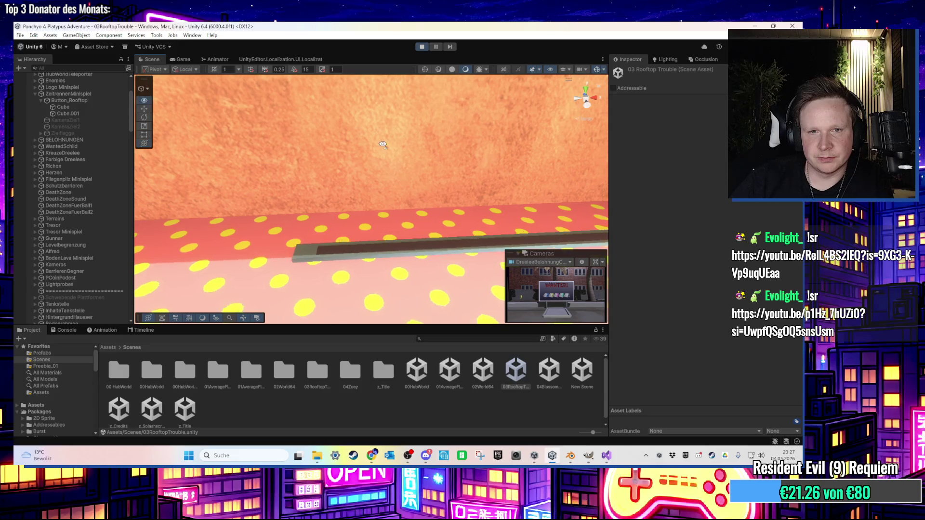
pyautogui.scroll(2, 347, 150)
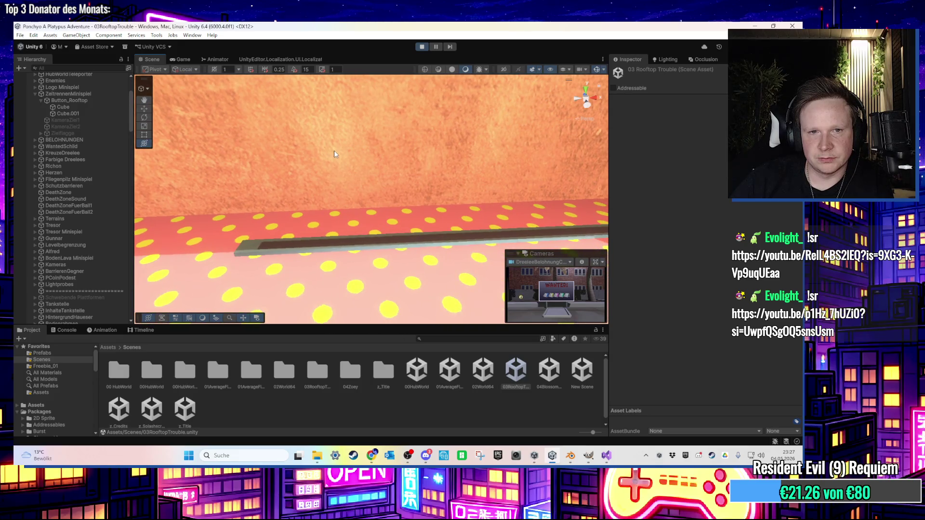
pyautogui.moveTo(334, 152)
pyautogui.mouseDown()
pyautogui.moveTo(379, 170)
pyautogui.moveTo(350, 189)
pyautogui.moveTo(367, 160)
pyautogui.moveTo(409, 184)
pyautogui.moveTo(384, 190)
pyautogui.mouseUp()
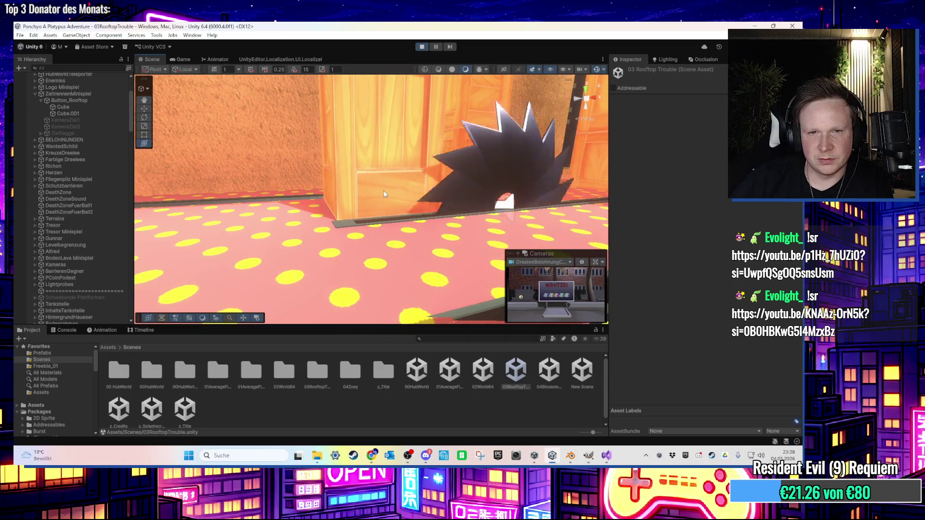
pyautogui.click(422, 47)
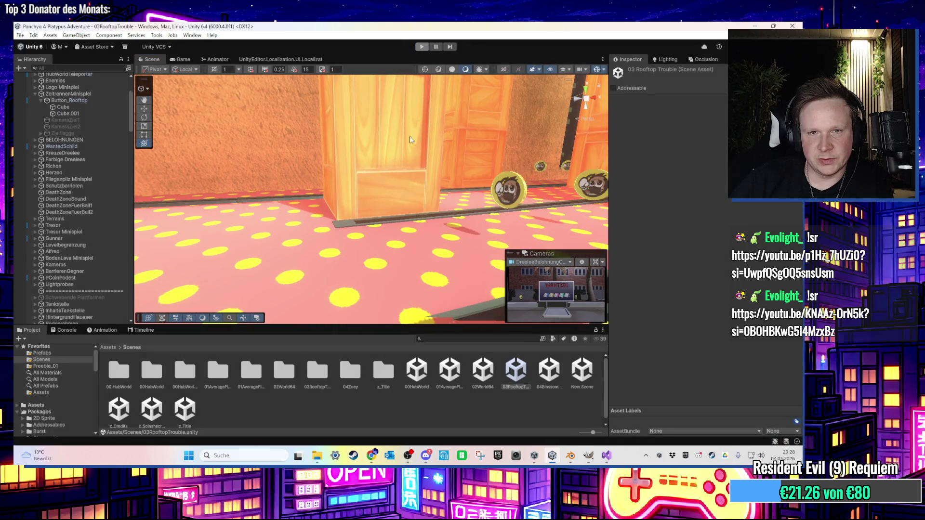
pyautogui.click(371, 224)
pyautogui.press('f')
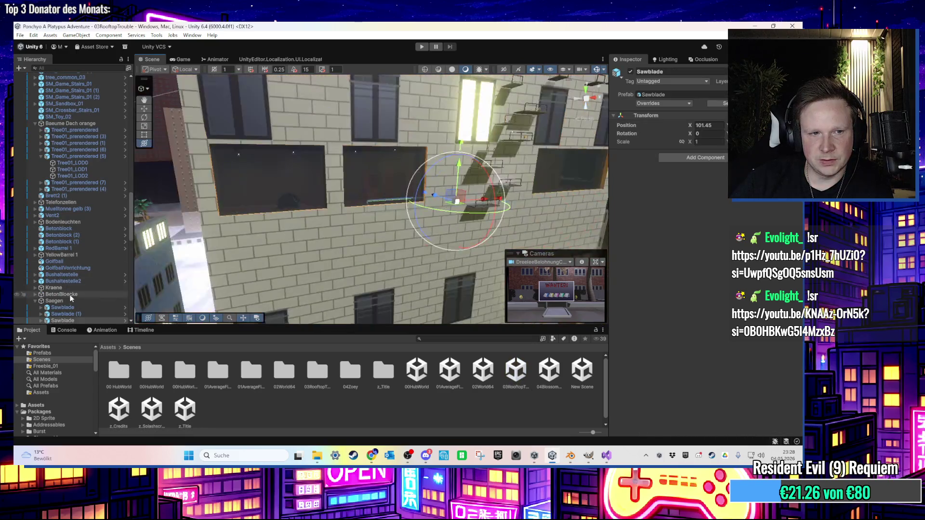
pyautogui.scroll(3, 101, 265)
pyautogui.scroll(2, 102, 265)
pyautogui.scroll(10, 362, 181)
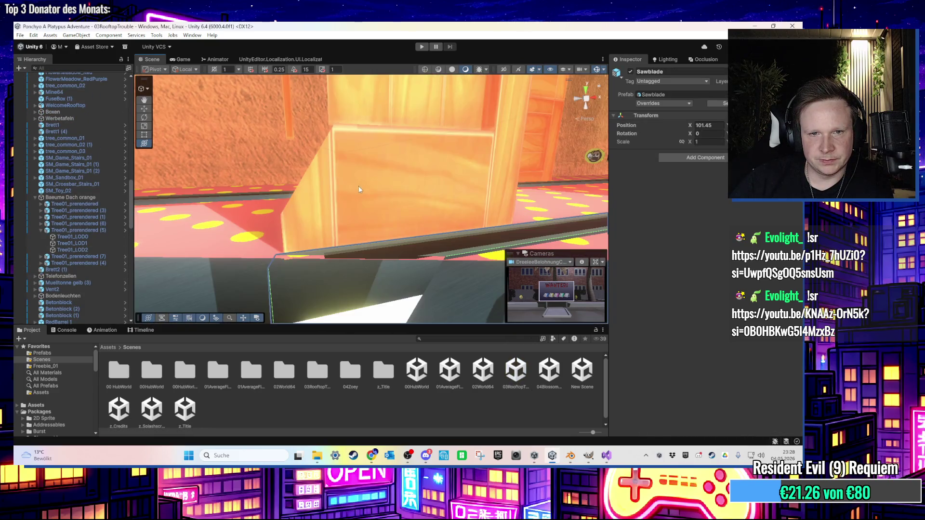
pyautogui.scroll(-10, 88, 271)
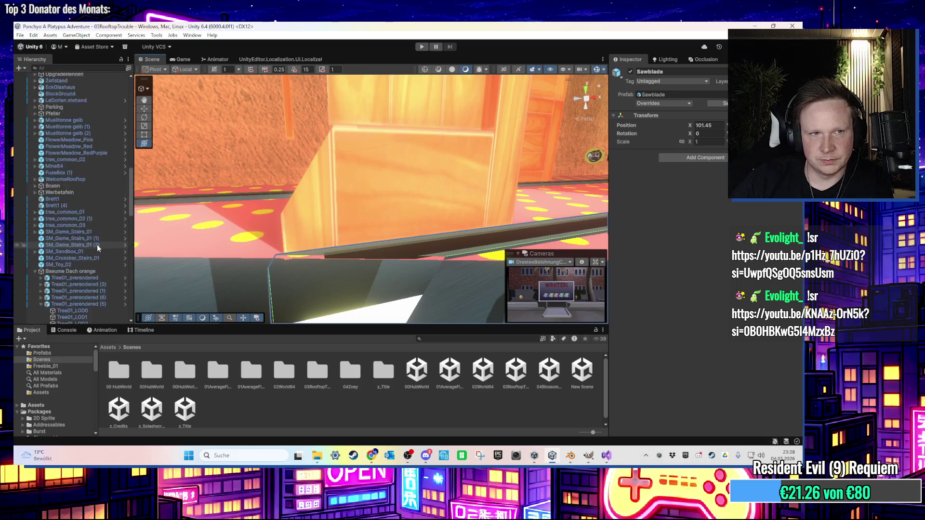
pyautogui.click(41, 198)
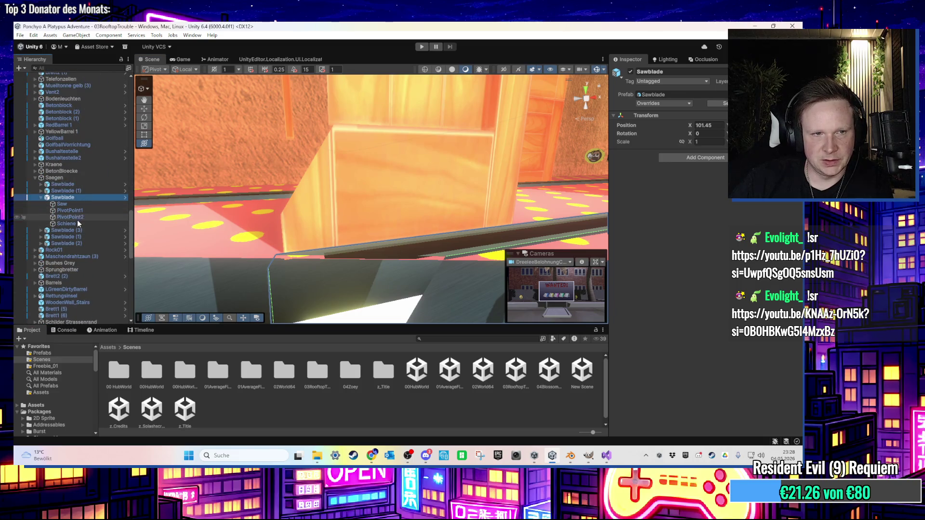
pyautogui.click(77, 217)
pyautogui.press('f')
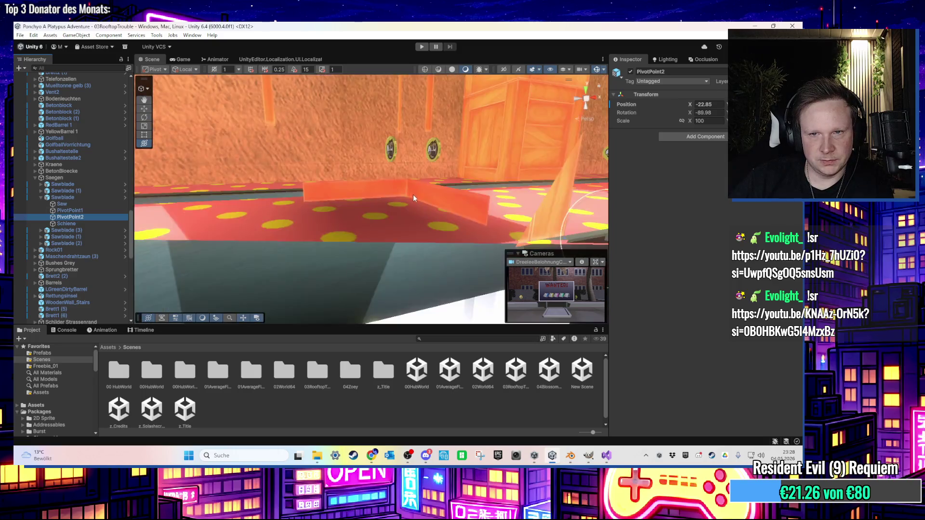
pyautogui.moveTo(425, 199); pyautogui.dragTo(447, 250)
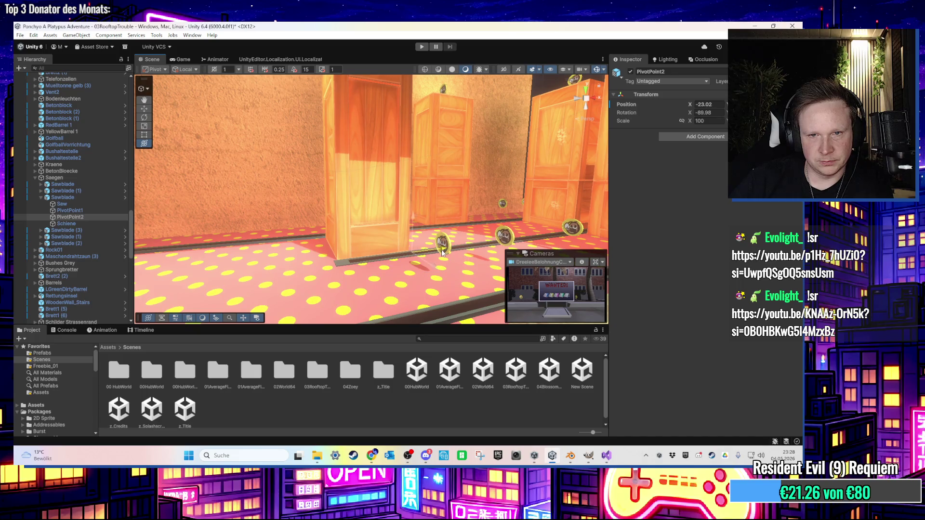
pyautogui.moveTo(439, 255); pyautogui.dragTo(325, 276)
pyautogui.click(325, 275)
pyautogui.rightClick(354, 275)
pyautogui.click(82, 242)
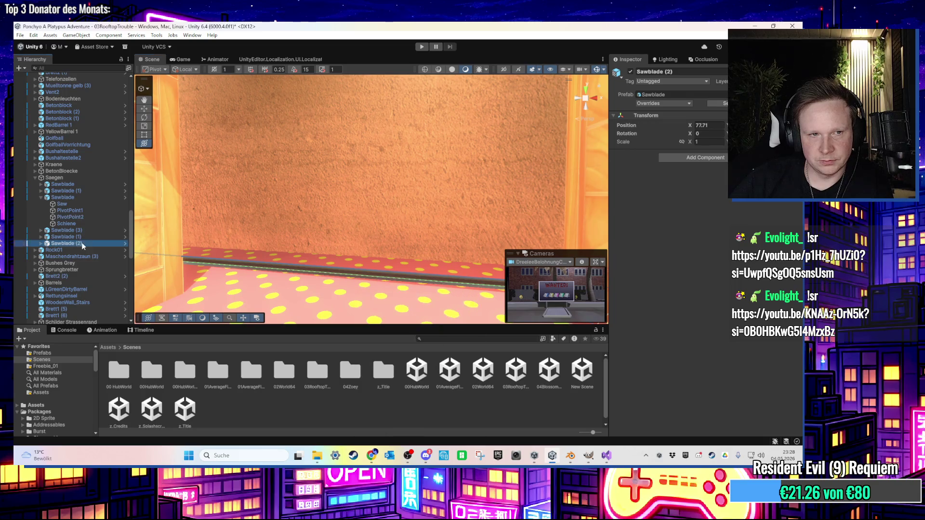
pyautogui.press('Right')
pyautogui.click(79, 266)
pyautogui.doubleClick(79, 263)
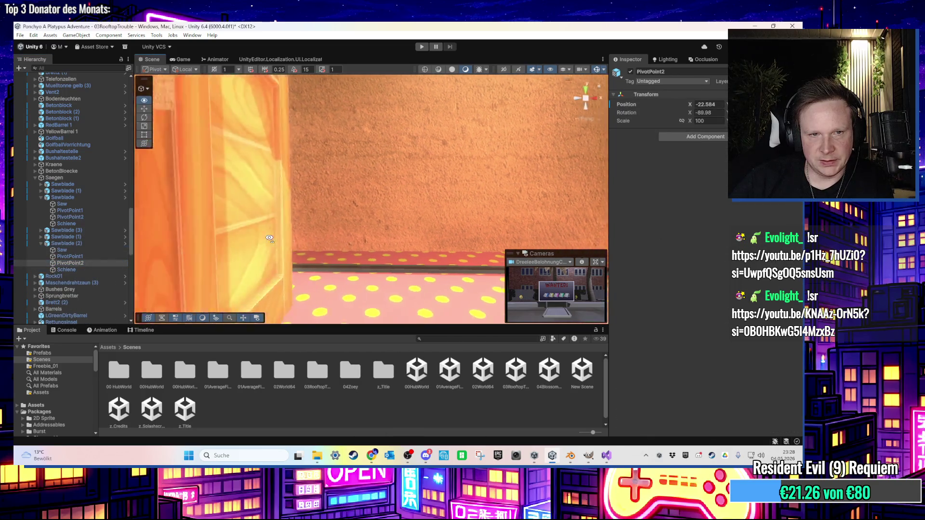
pyautogui.moveTo(294, 246)
pyautogui.keyDown('alt'); pyautogui.mouseDown()
pyautogui.moveTo(360, 264)
pyautogui.moveTo(410, 255)
pyautogui.moveTo(395, 254)
pyautogui.moveTo(396, 247)
pyautogui.mouseUp(); pyautogui.keyUp('alt')
pyautogui.scroll(-5, 396, 247)
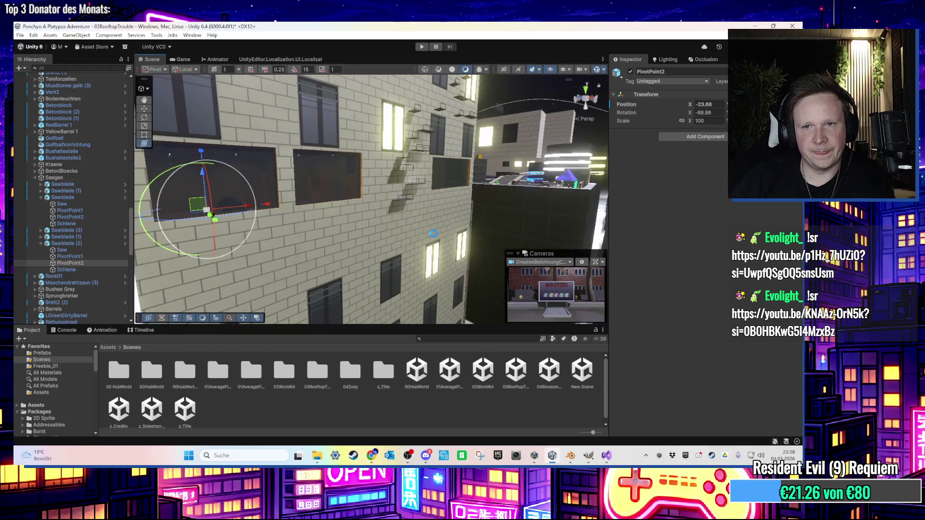
pyautogui.moveTo(440, 226)
pyautogui.keyDown('alt'); pyautogui.mouseDown()
pyautogui.moveTo(424, 237)
pyautogui.moveTo(433, 245)
pyautogui.moveTo(348, 223)
pyautogui.moveTo(358, 238)
pyautogui.moveTo(285, 238)
pyautogui.moveTo(387, 297)
pyautogui.moveTo(352, 309)
pyautogui.moveTo(398, 279)
pyautogui.moveTo(386, 207)
pyautogui.moveTo(328, 137)
pyautogui.moveTo(346, 212)
pyautogui.moveTo(432, 159)
pyautogui.moveTo(380, 223)
pyautogui.moveTo(407, 225)
pyautogui.moveTo(311, 223)
pyautogui.moveTo(367, 274)
pyautogui.mouseUp(); pyautogui.keyUp('alt')
pyautogui.click(424, 236)
pyautogui.rightClick(386, 207)
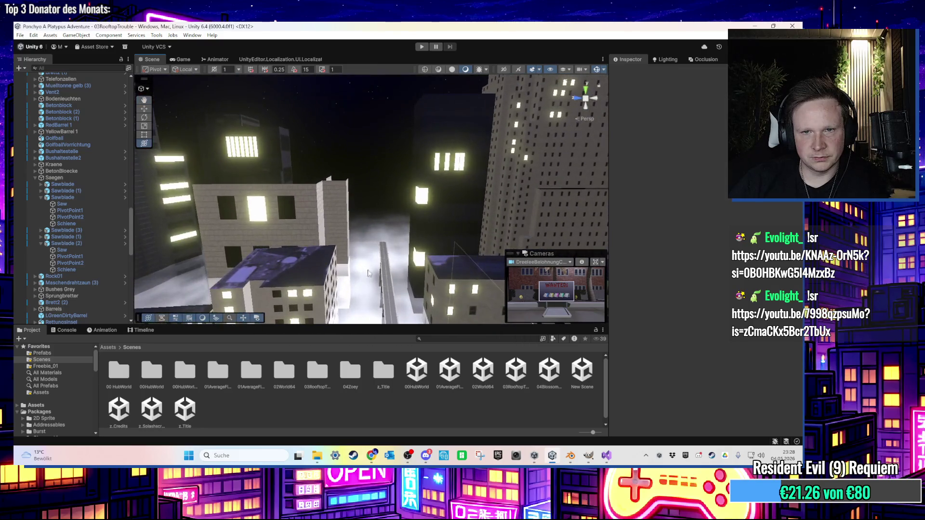
pyautogui.moveTo(404, 241)
pyautogui.mouseDown()
pyautogui.moveTo(356, 242)
pyautogui.moveTo(368, 225)
pyautogui.moveTo(305, 204)
pyautogui.moveTo(410, 219)
pyautogui.moveTo(375, 176)
pyautogui.moveTo(349, 246)
pyautogui.moveTo(284, 220)
pyautogui.moveTo(366, 189)
pyautogui.mouseUp()
# - Open and play 04BlossomPeak, collecting the pedestal item to show the missing dialog_Brunnen translation
pyautogui.doubleClick(549, 371)
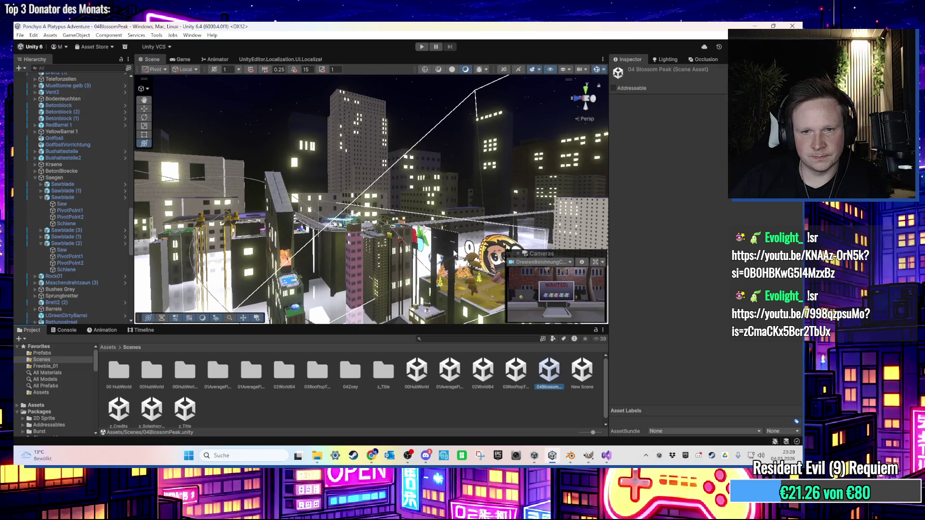
pyautogui.keyDown('alt'); pyautogui.moveTo(454, 254); pyautogui.dragTo(441, 240); pyautogui.keyUp('alt')
pyautogui.click(423, 47)
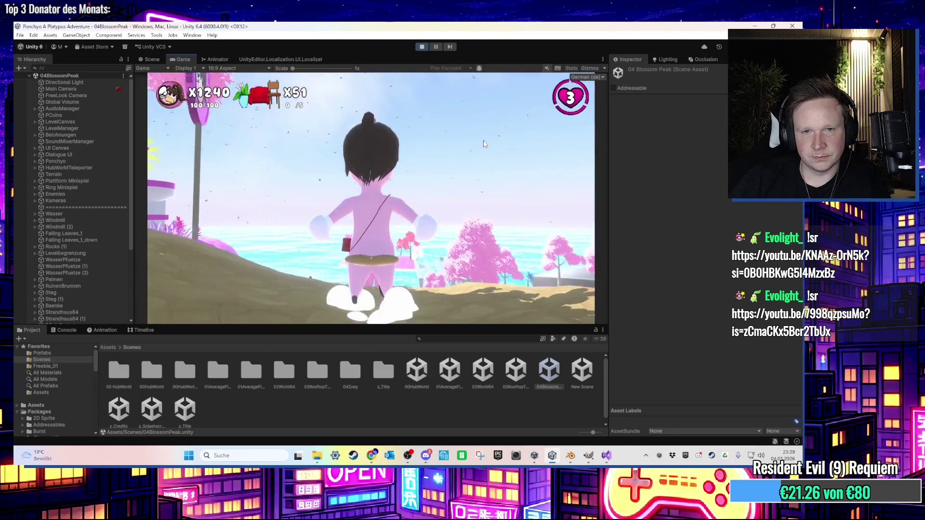
pyautogui.press('w')
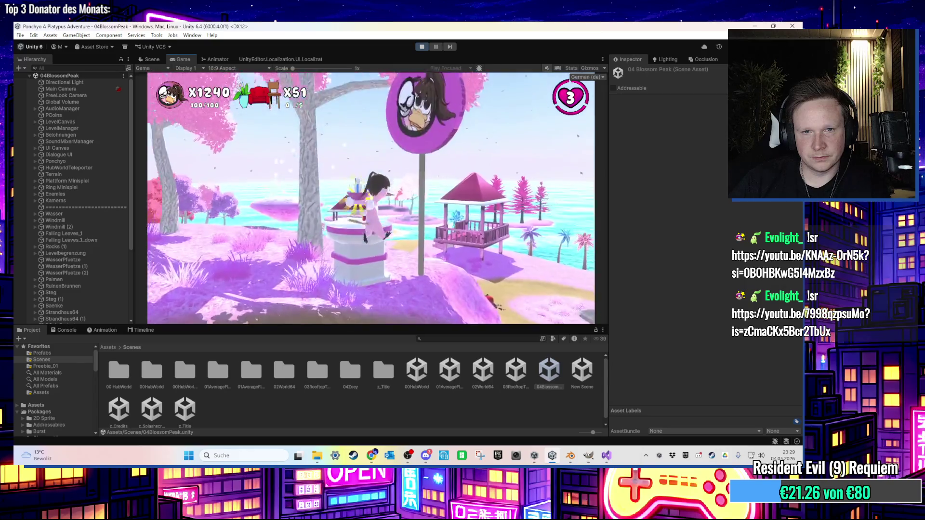
pyautogui.press('e')
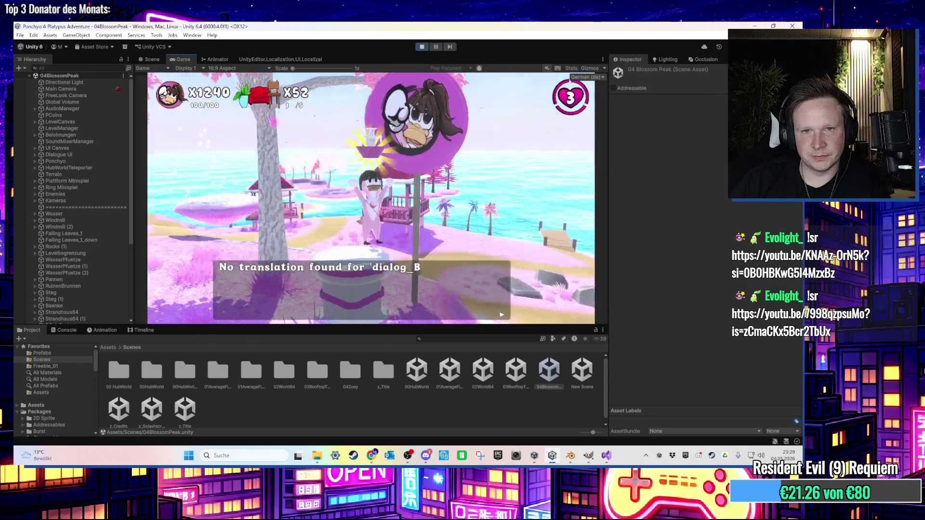
pyautogui.press('super')
pyautogui.click(271, 77)
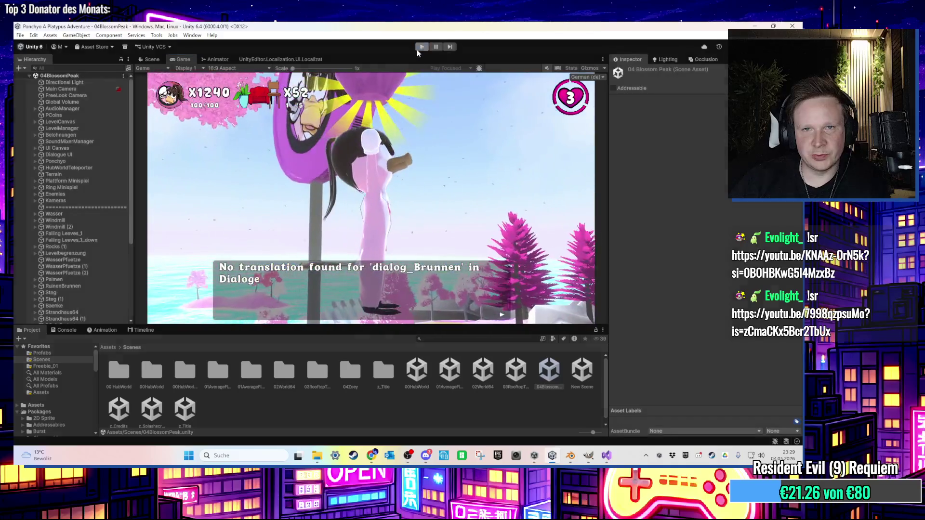
# - Stop play mode and add a dialog_Brunnen entry at the end of the Dialoge table
pyautogui.hotkey('ctrl', 'p')
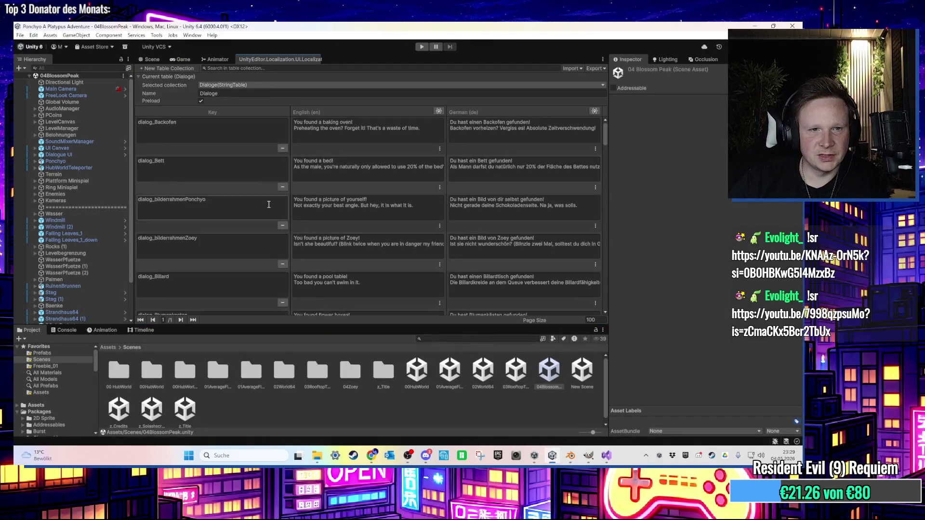
pyautogui.scroll(-15, 269, 204)
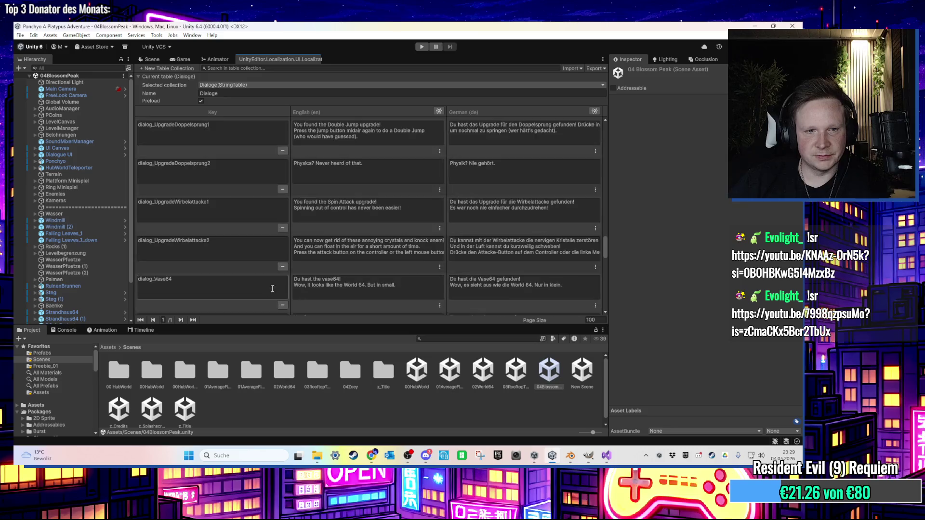
pyautogui.scroll(-5, 226, 300)
pyautogui.click(221, 304)
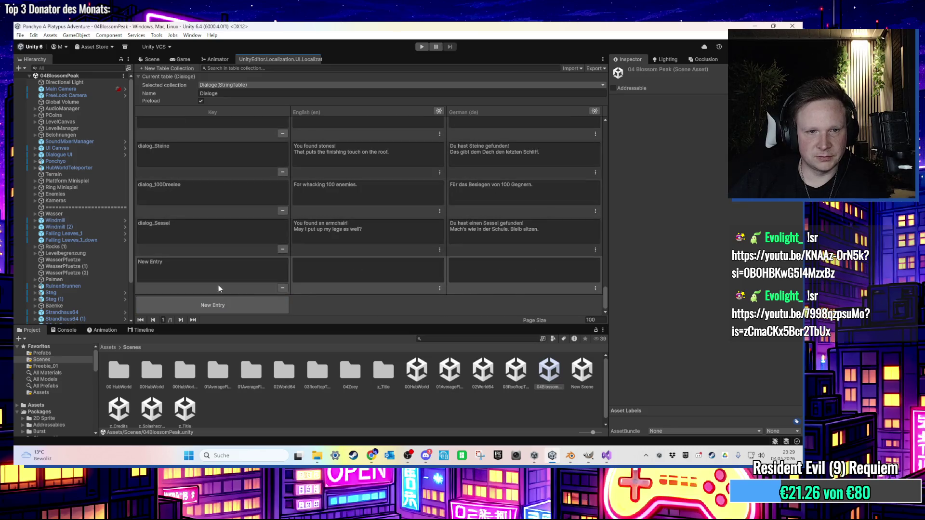
pyautogui.write('dialog_Brunnen')
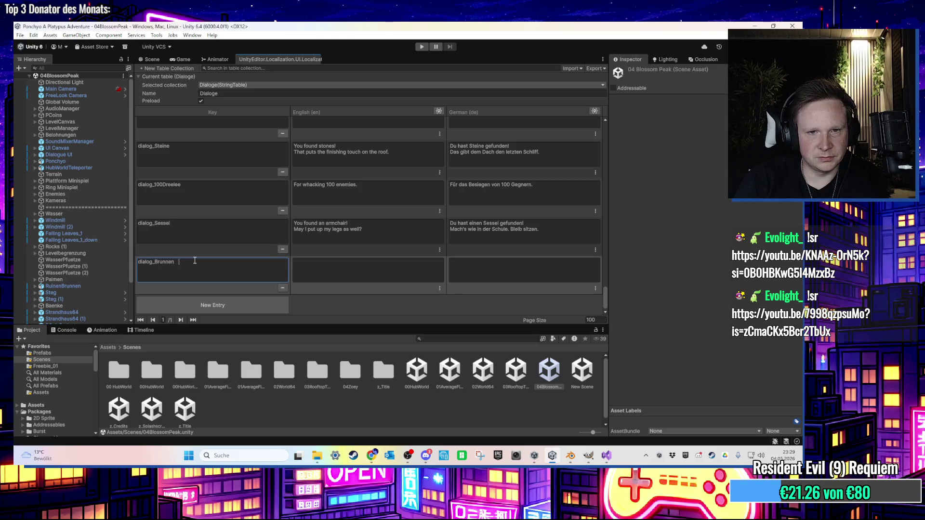
pyautogui.click(450, 262)
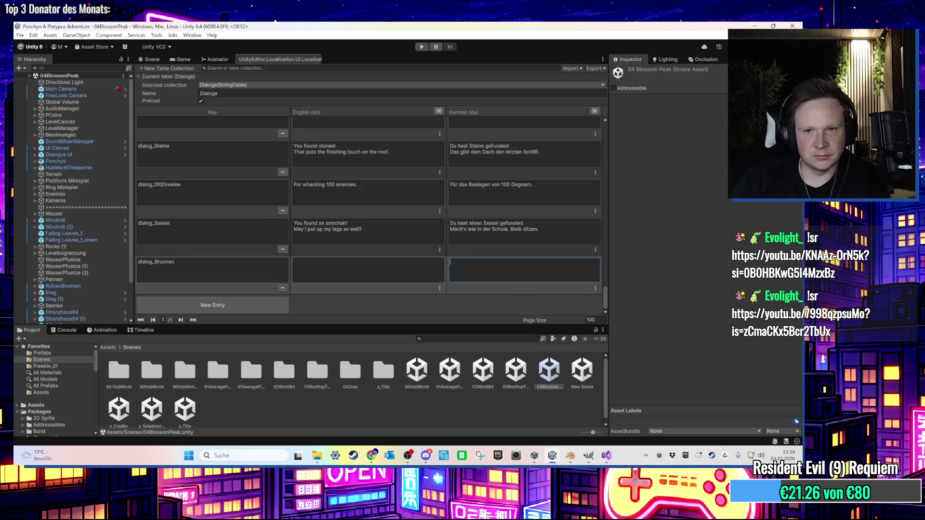
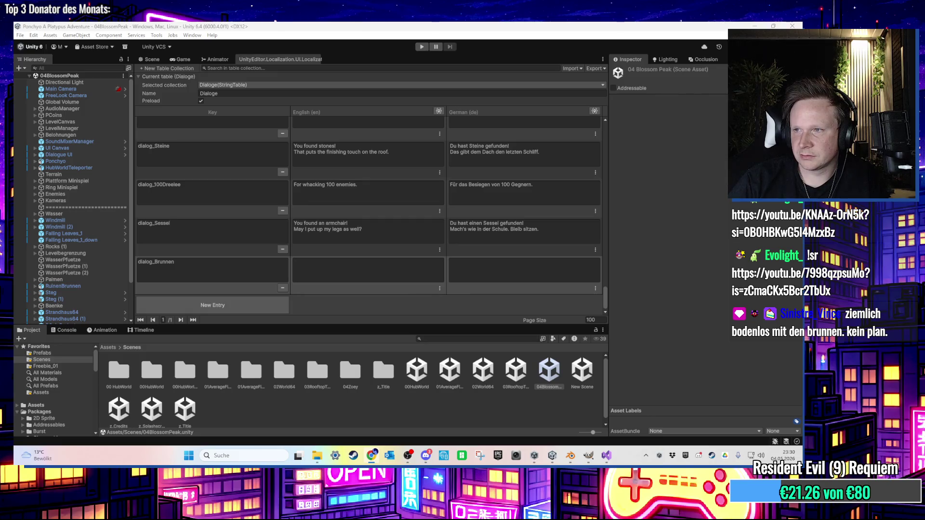
# - Complete the English dialog_Brunnen cell as 'You found a fontain!' and enter the German 'Du hast eine Fontäne gefunden!'
pyautogui.click(329, 270)
pyautogui.write('You found a fontain')
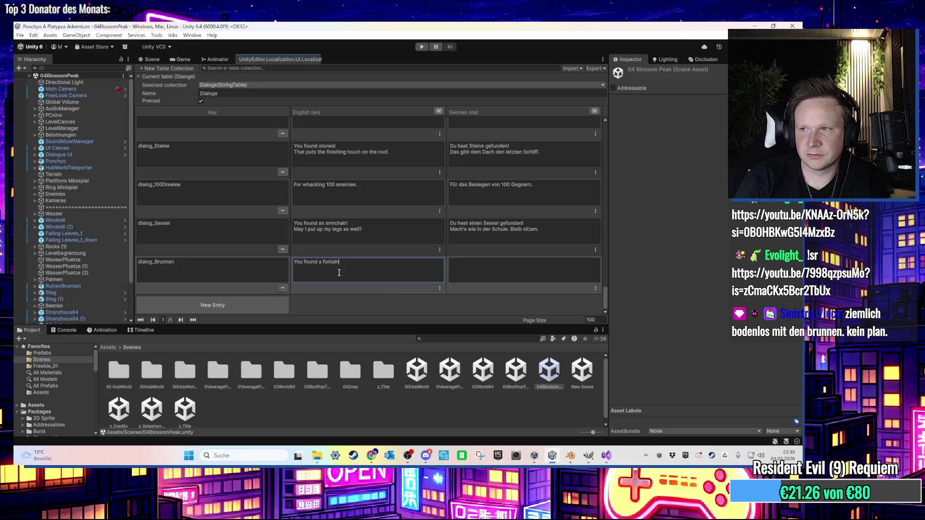
pyautogui.write('!')
pyautogui.click(476, 261)
pyautogui.write('D')
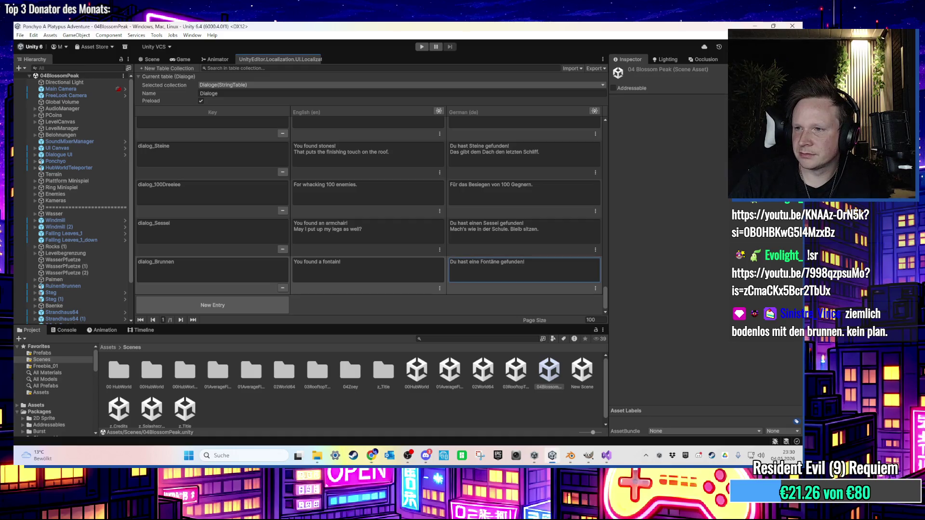
pyautogui.hotkey('alt', 'Tab')
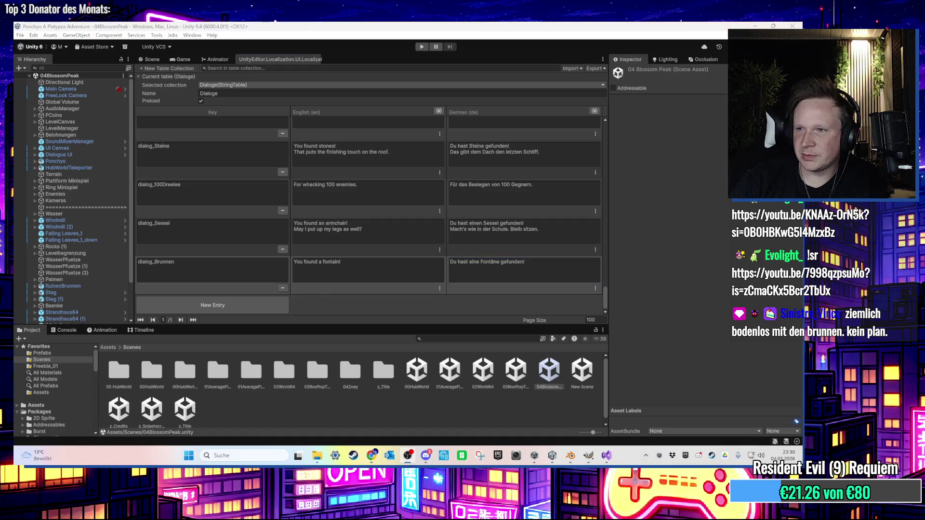
# - Add a second German line starting 'Ob ich die ganzen P-Coins rein sollte, um mir was zu wünschen!'
pyautogui.click(355, 272)
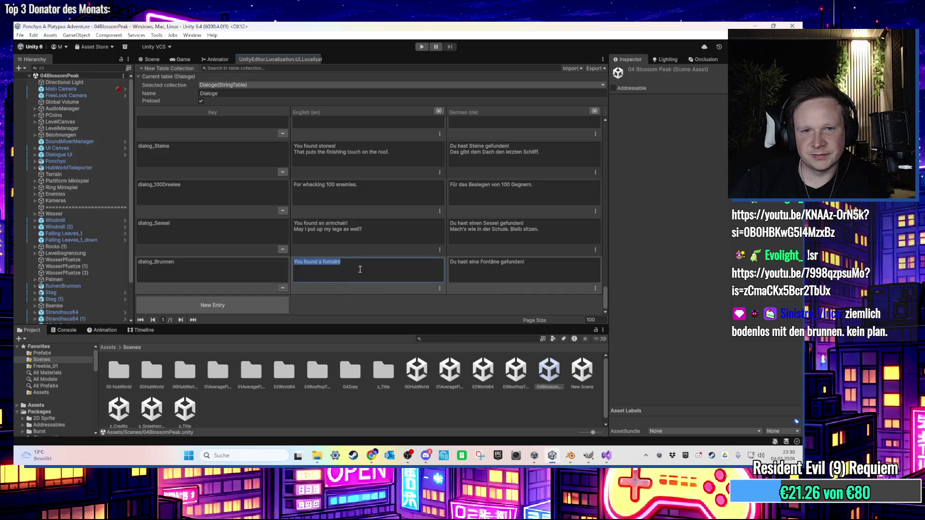
pyautogui.click(548, 270)
pyautogui.click(549, 270)
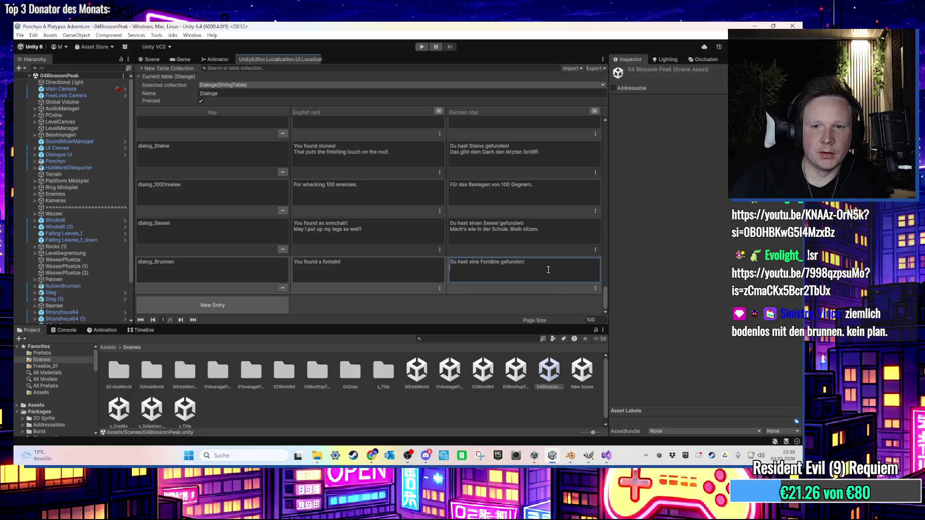
pyautogui.click(401, 270)
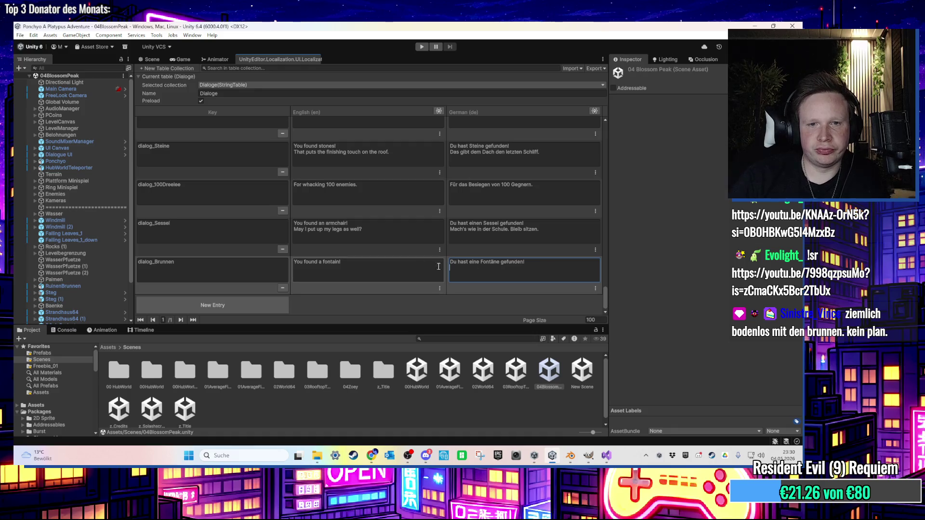
pyautogui.click(400, 270)
pyautogui.click(534, 268)
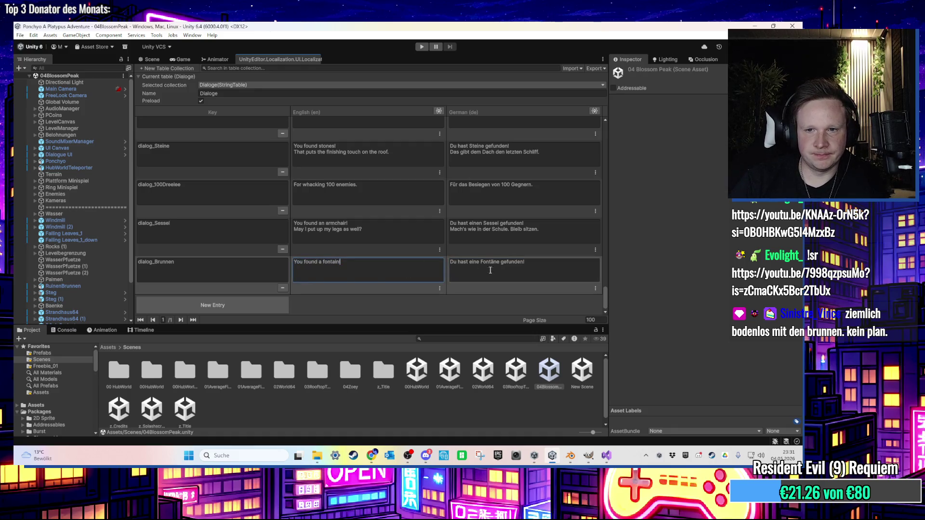
pyautogui.write('!')
pyautogui.click(534, 268)
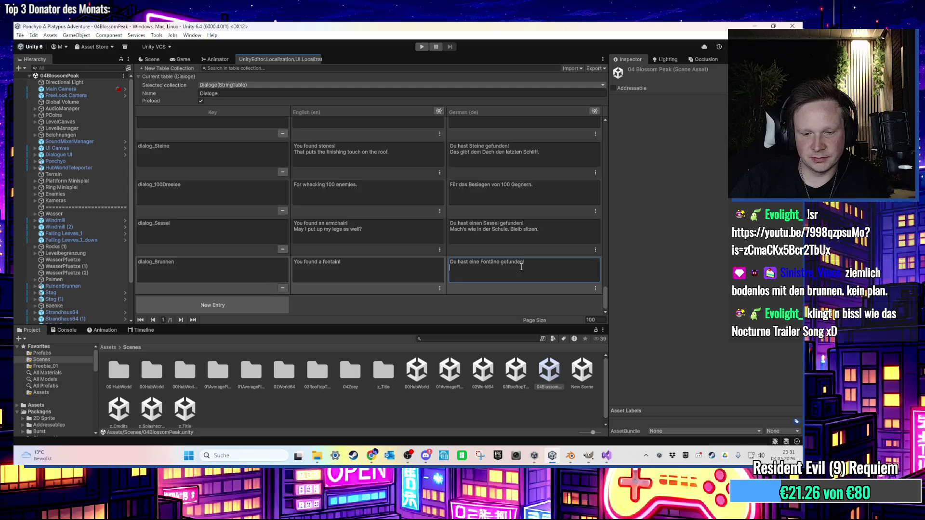
pyautogui.write('Db ich die ganz')
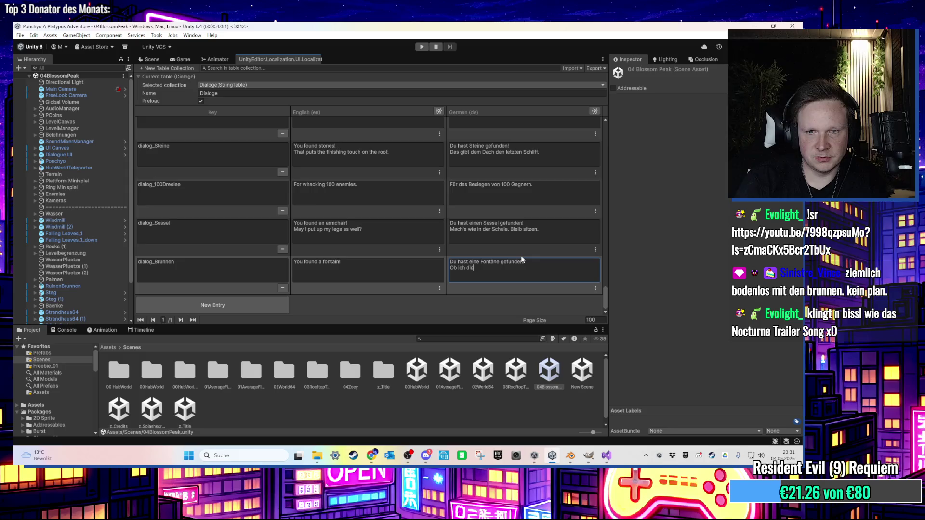
pyautogui.write('en P')
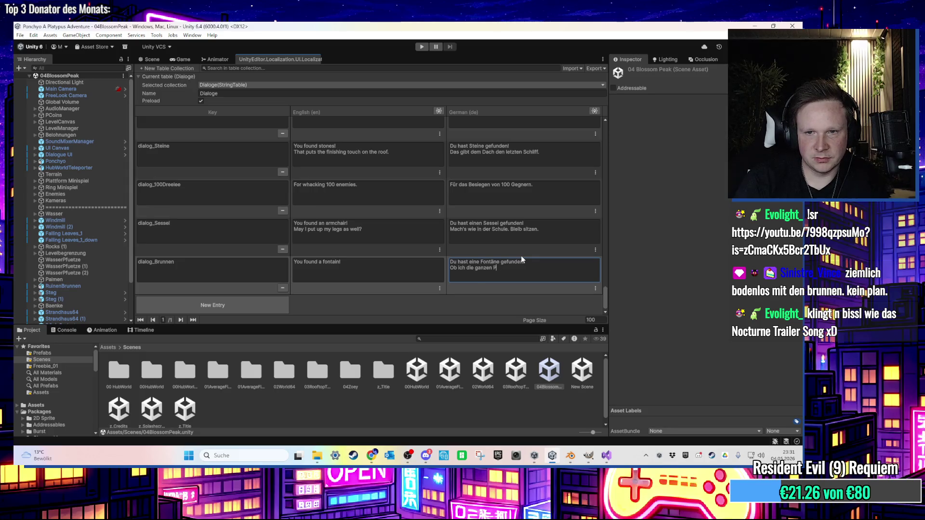
pyautogui.write('-Coins reinwerfen')
pyautogui.write(' sollte, u')
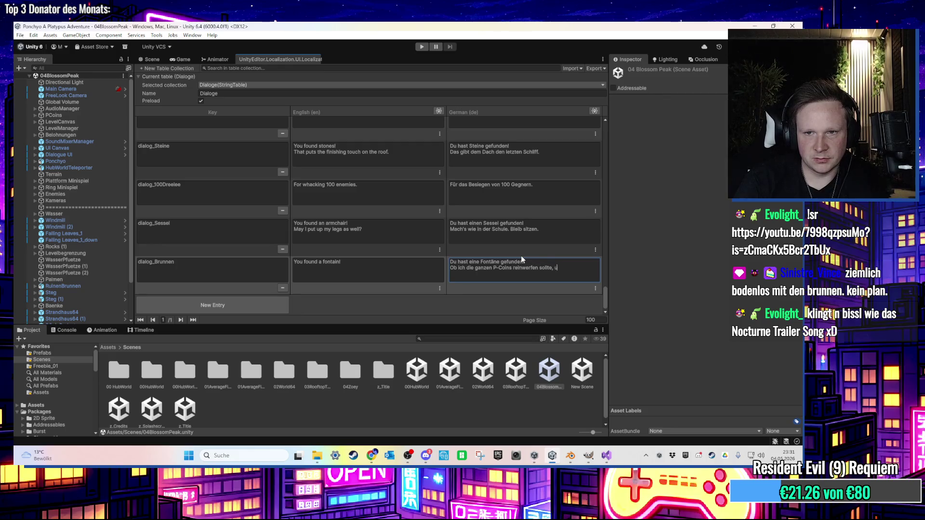
pyautogui.write('m mir was zu wünschen!')
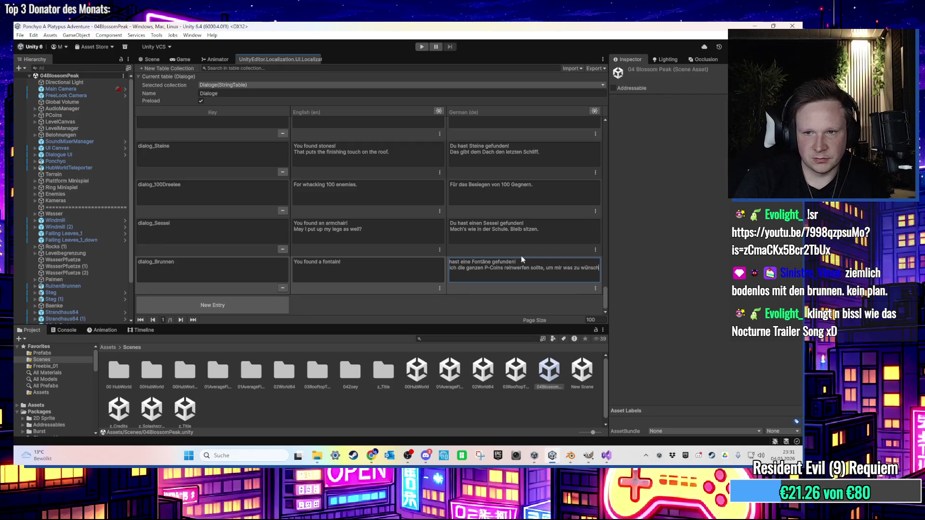
# - Undo the stray keystroke and add the second English line 'Should I throw all the P-Coins in to wish something for me?'
pyautogui.click(399, 278)
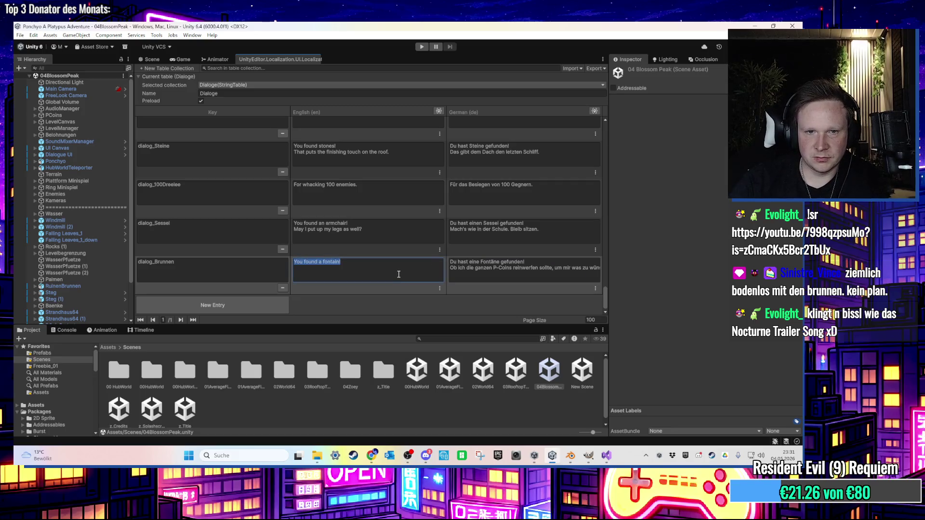
pyautogui.write('O')
pyautogui.hotkey('ctrl', 'z')
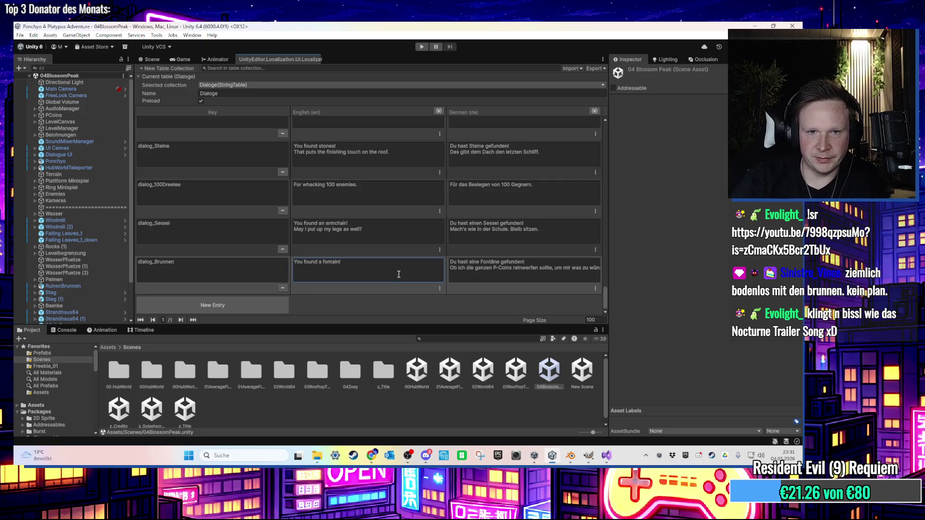
pyautogui.press('End')
pyautogui.press('Return')
pyautogui.write('S')
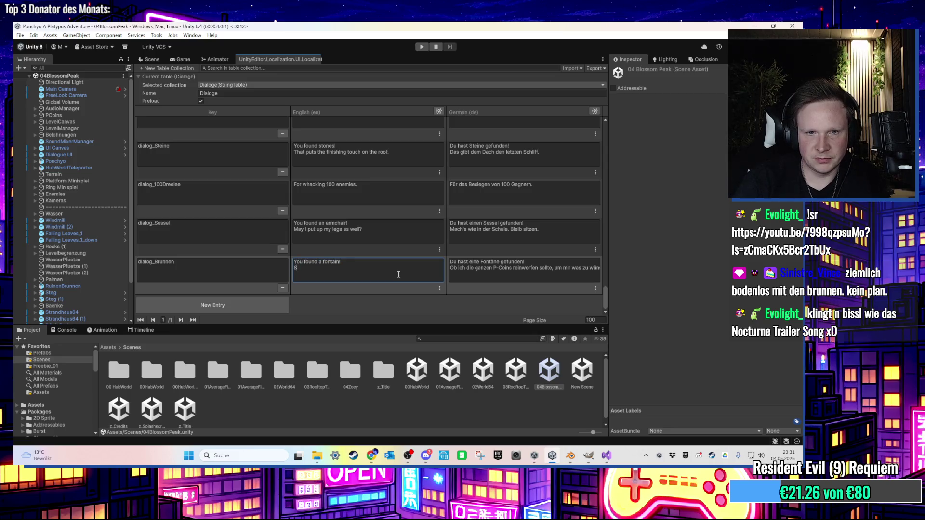
pyautogui.write('hopuld I throw all the ')
pyautogui.write('P-Coi')
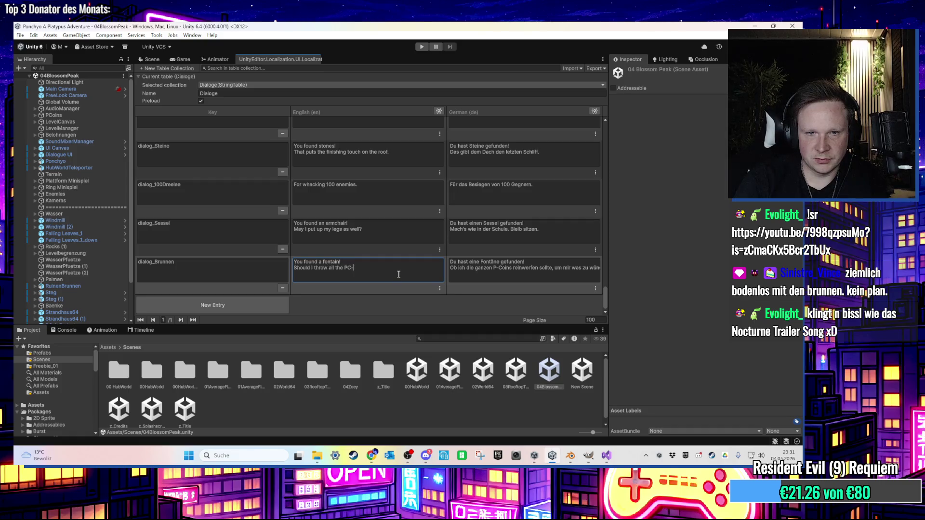
pyautogui.write('ns in to w')
pyautogui.write('ish ')
pyautogui.write('something for me?')
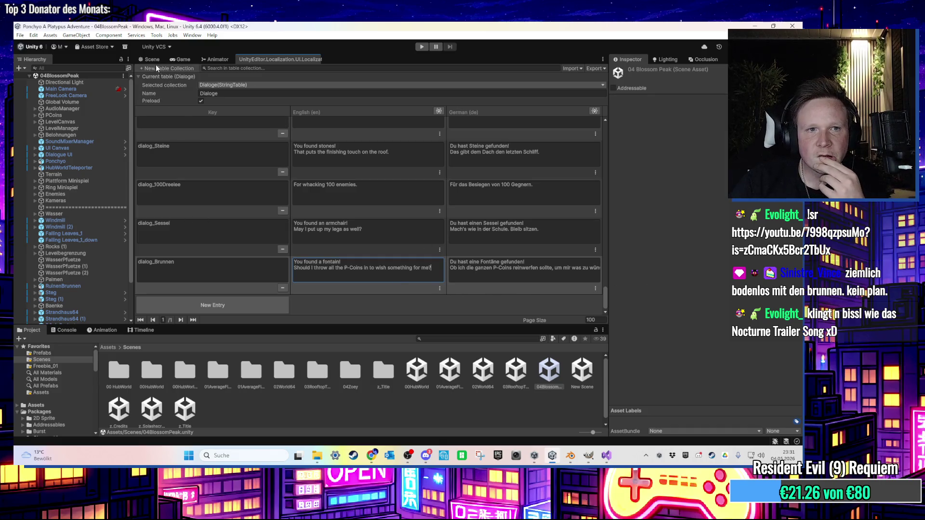
# - Select the ending of the second English sentence for rewording
pyautogui.click(367, 268)
pyautogui.click(367, 269)
pyautogui.moveTo(368, 268); pyautogui.dragTo(442, 270)
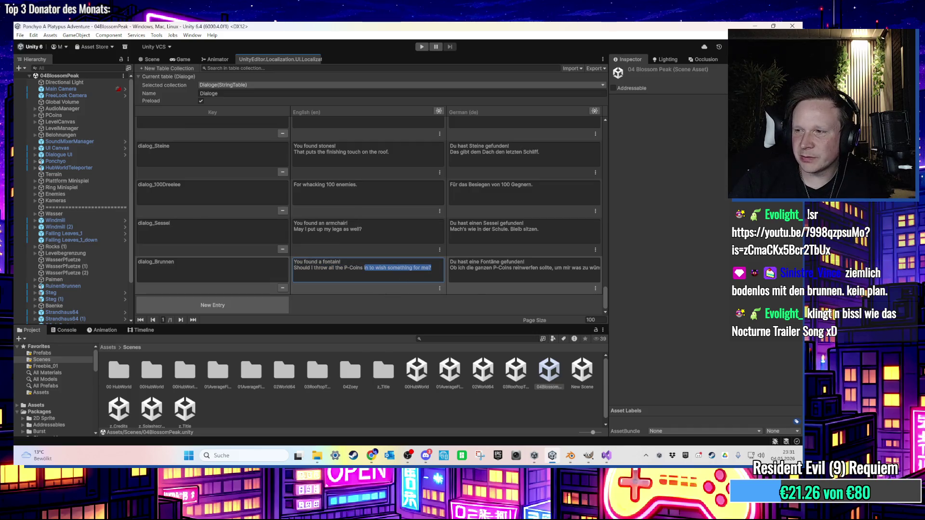
pyautogui.hotkey('alt', 'Tab')
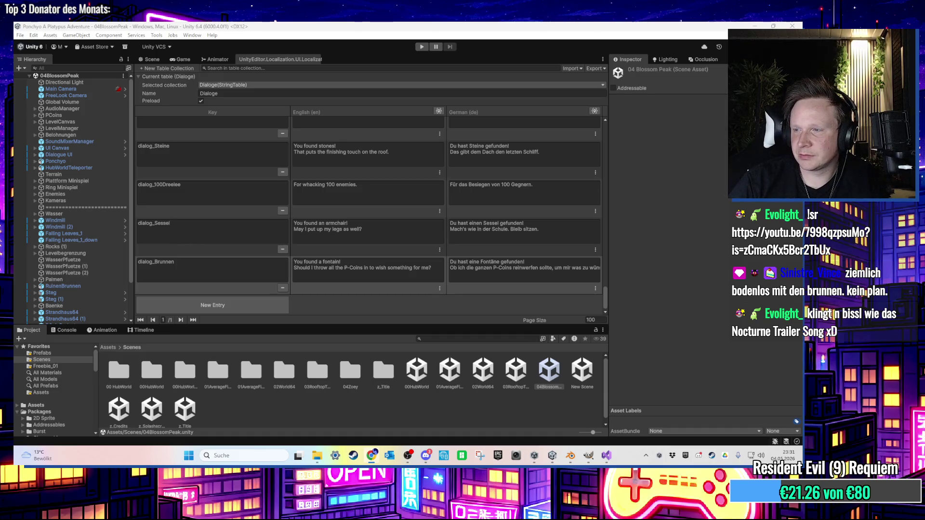
# - Fix the first English line's spelling so it reads 'You found a fountain!'
pyautogui.hotkey('alt', 'Tab')
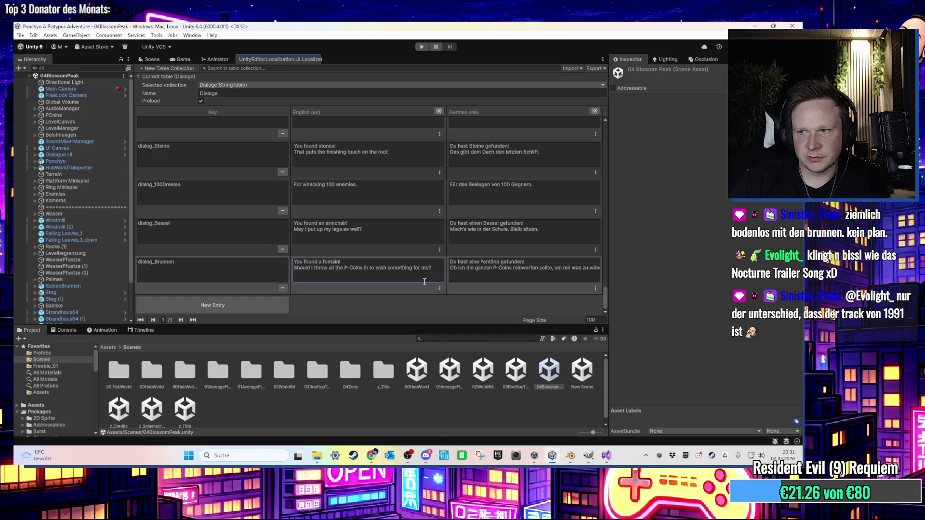
pyautogui.hotkey('ctrl', 'a')
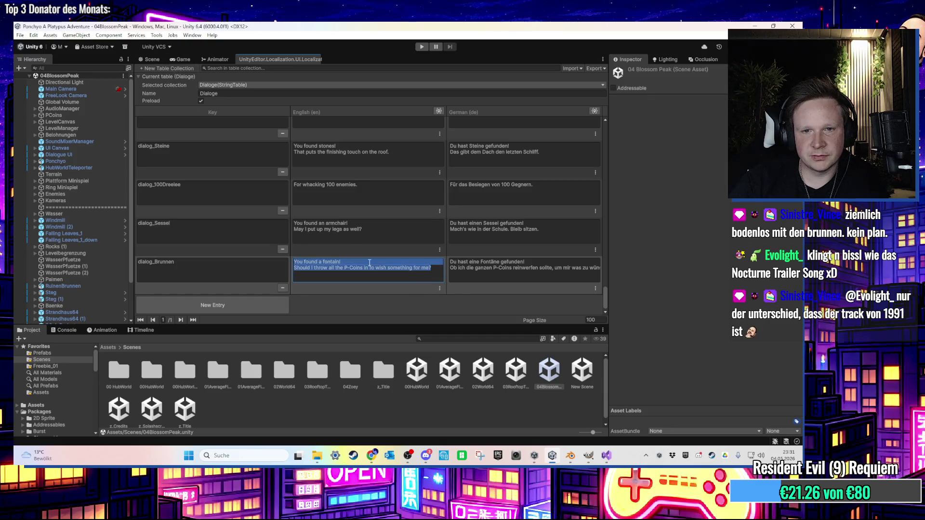
pyautogui.hotkey('alt', 'Tab')
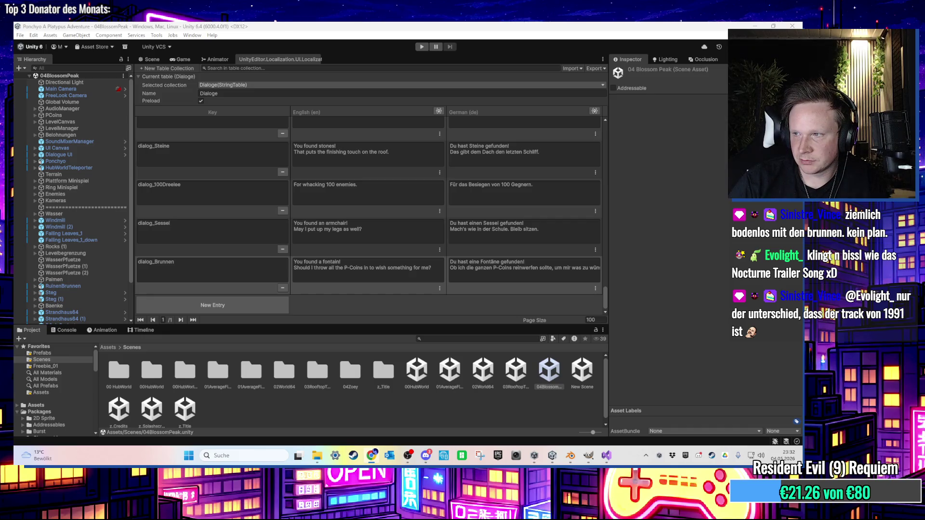
pyautogui.click(330, 265)
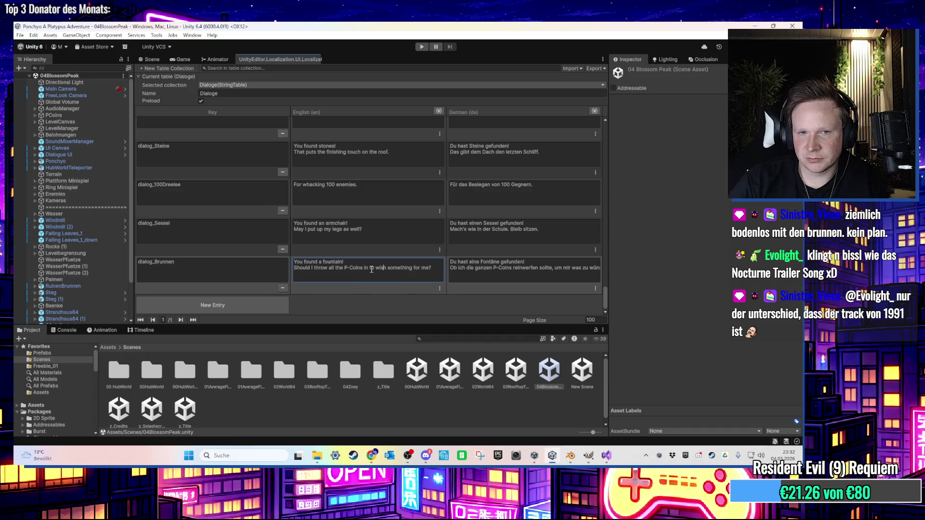
# - Retype the end of the second English line as 'wish something for me?'
pyautogui.moveTo(376, 268); pyautogui.dragTo(483, 276)
pyautogui.write('to')
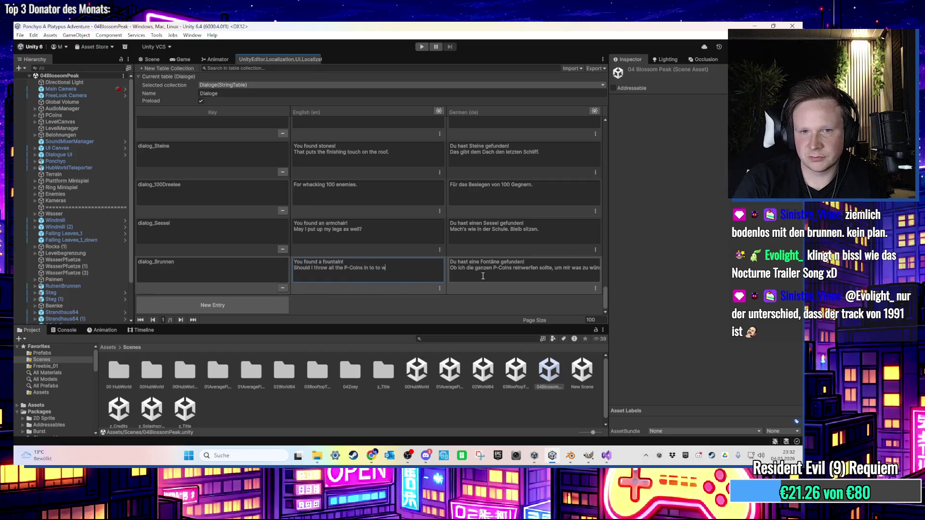
pyautogui.press('BackSpace')
pyautogui.press('BackSpace')
pyautogui.write('wish someth')
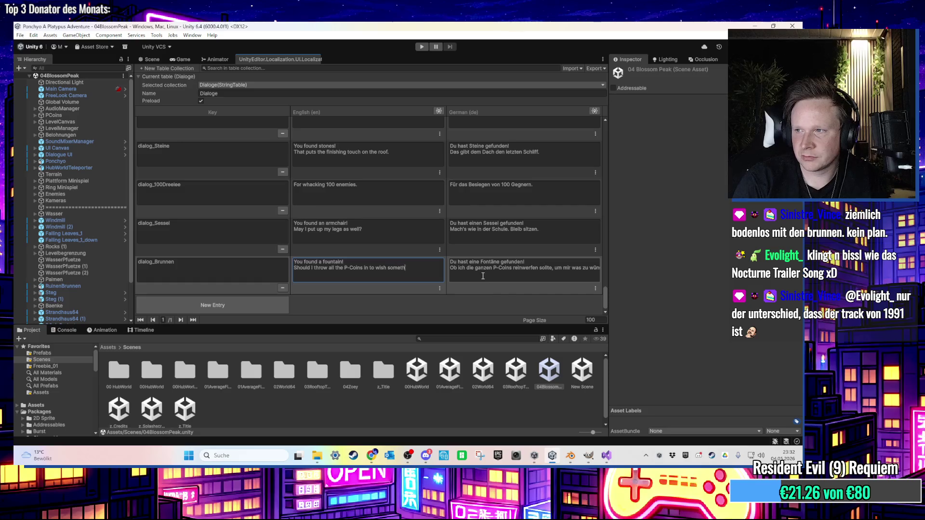
pyautogui.write('ing tor me?')
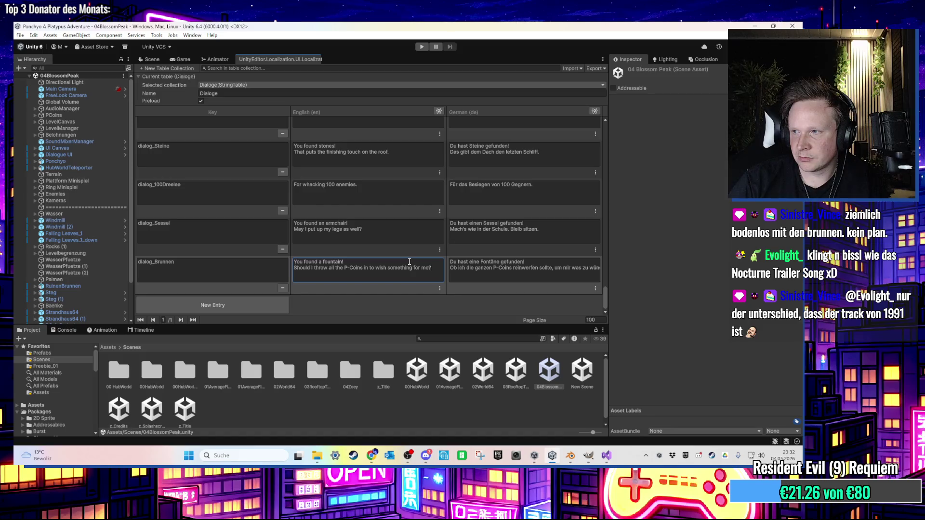
# - Reword the line's ending to 'in and make a wish for me!'
pyautogui.click(378, 272)
pyautogui.click(377, 273)
pyautogui.press('BackSpace')
pyautogui.press('BackSpace')
pyautogui.write('and')
pyautogui.write(' make')
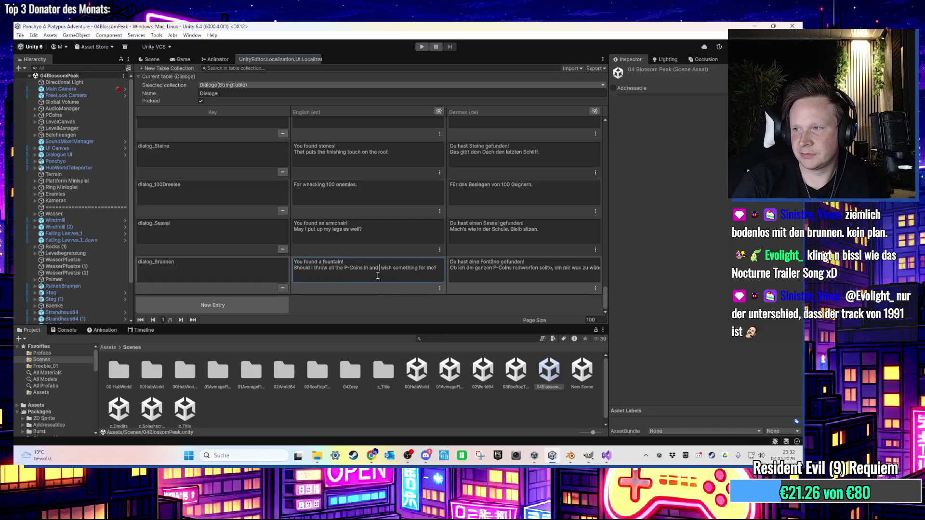
pyautogui.write(' a')
pyautogui.press('End')
pyautogui.press('BackSpace')
pyautogui.press('BackSpace')
pyautogui.press('BackSpace')
pyautogui.press('BackSpace')
pyautogui.press('BackSpace')
pyautogui.press('BackSpace')
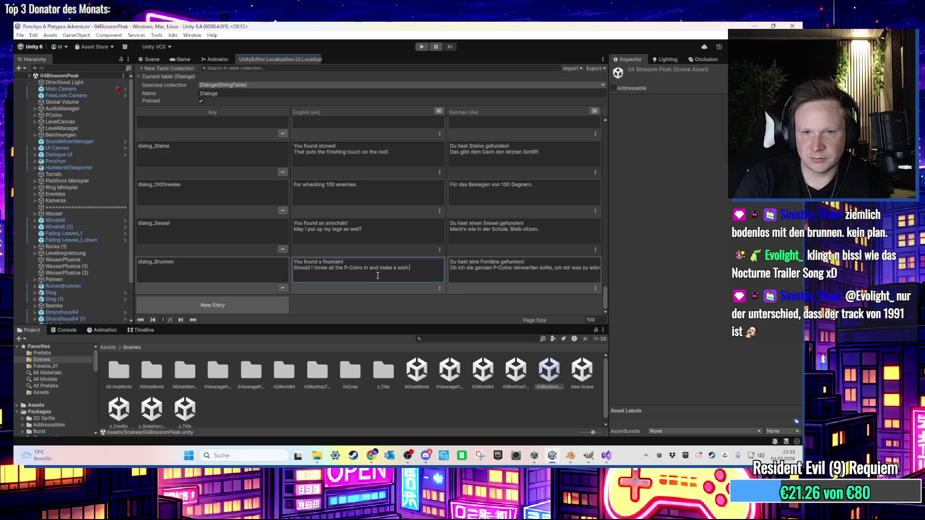
pyautogui.write('for me!')
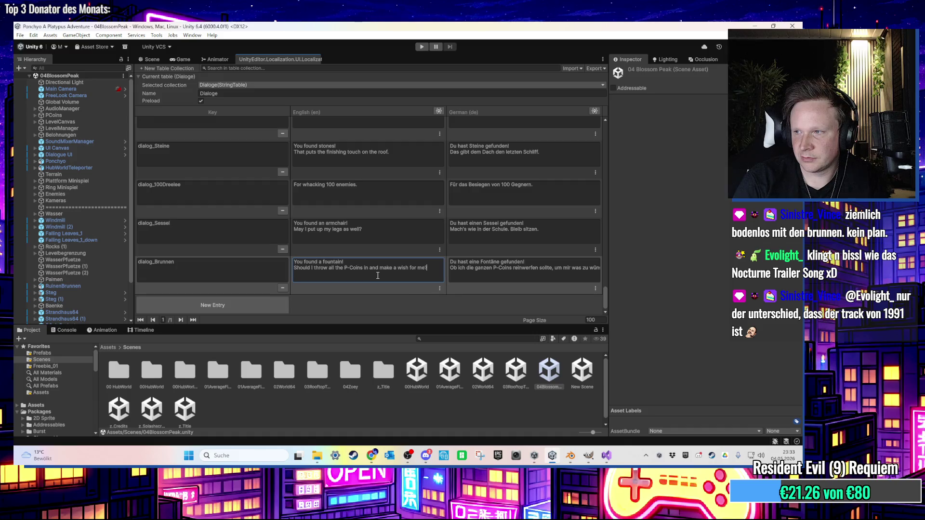
# - Replace 'throw' with 'toss' in the second English line
pyautogui.hotkey('ctrl', 'a')
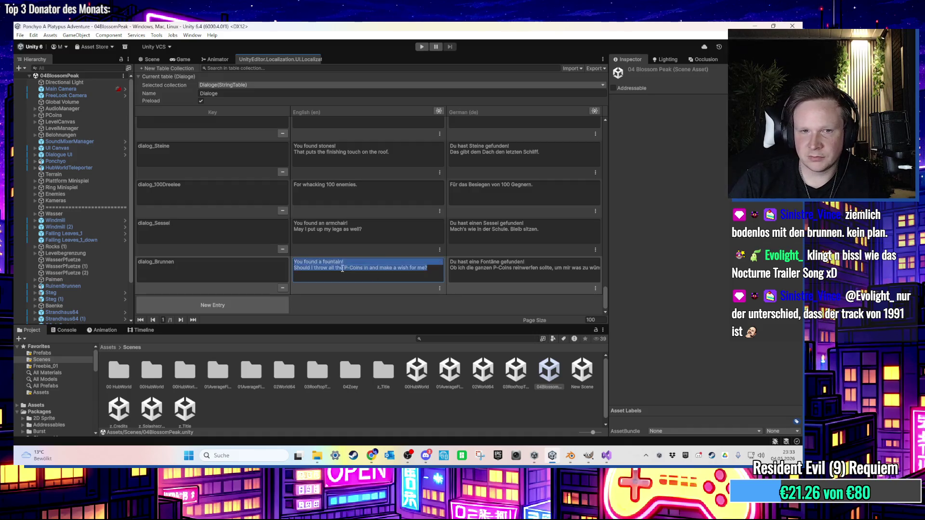
pyautogui.click(336, 272)
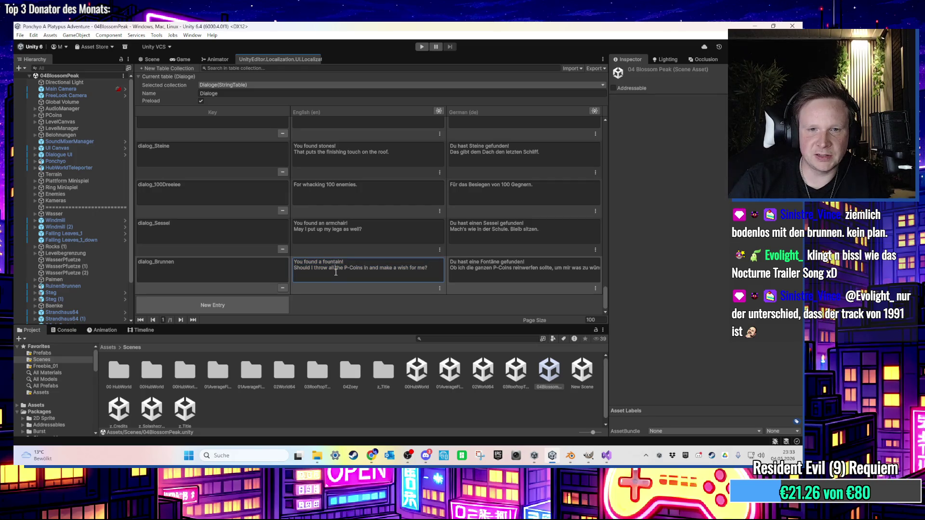
pyautogui.press('BackSpace')
pyautogui.press('BackSpace')
pyautogui.press('BackSpace')
pyautogui.write('tos')
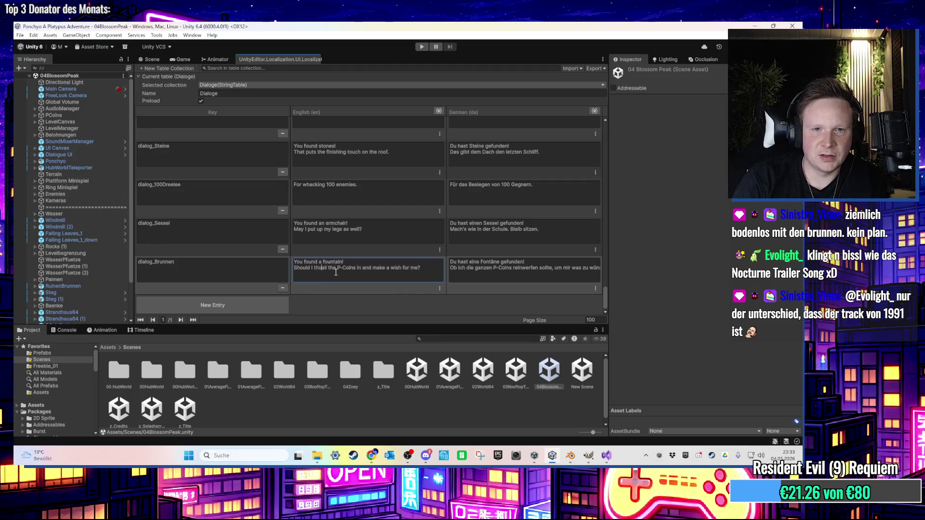
pyautogui.write('s')
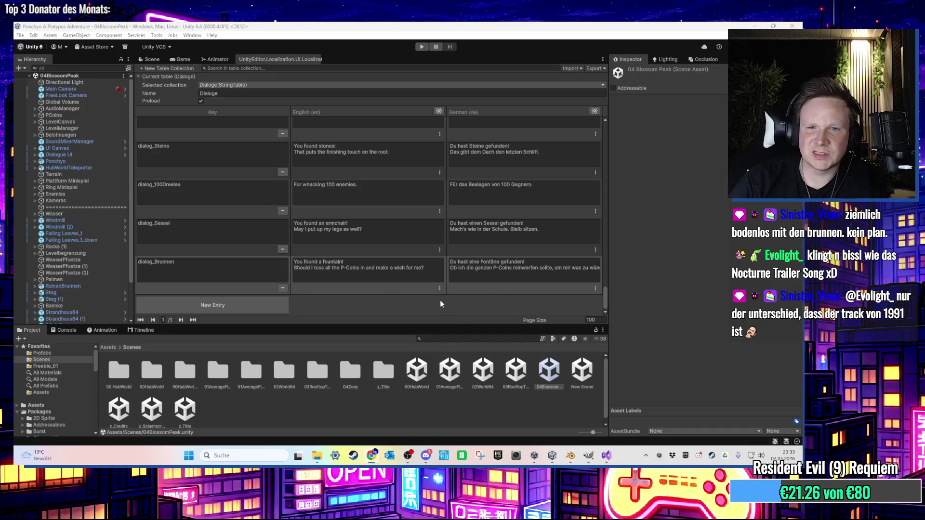
pyautogui.click(484, 268)
# - Rewrite the German second line as 'Vielleicht solltest du alle gesammelten P-Coins reinwerfen, um dir was zu wünschen'
pyautogui.moveTo(483, 268); pyautogui.dragTo(596, 280)
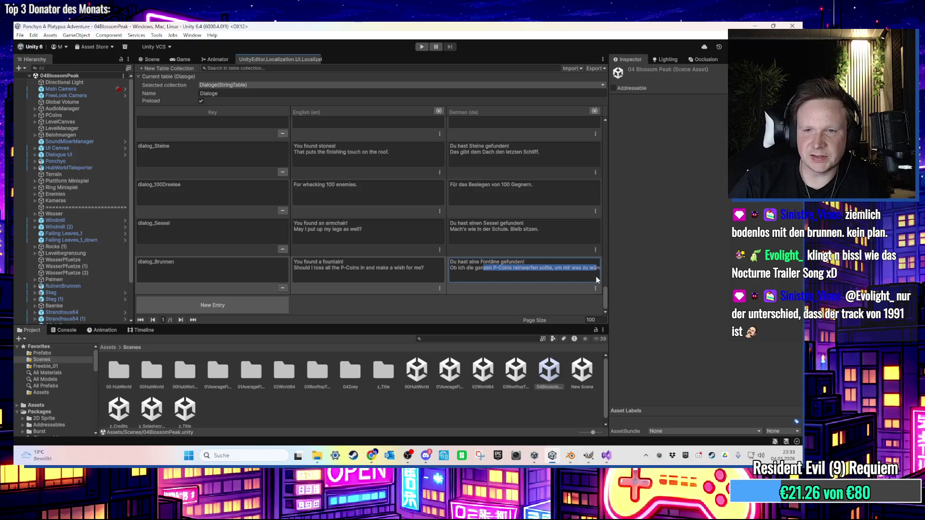
pyautogui.press('Right')
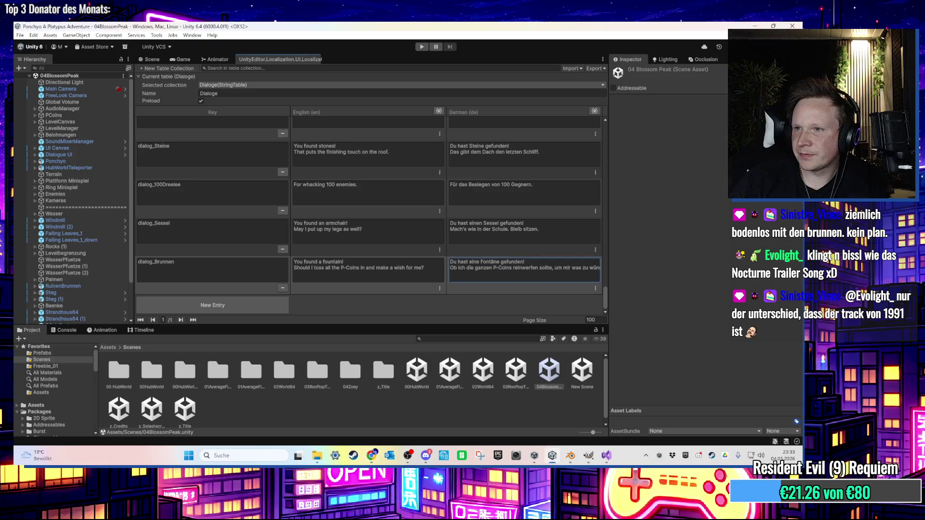
pyautogui.moveTo(452, 268)
pyautogui.mouseDown()
pyautogui.moveTo(598, 269)
pyautogui.moveTo(508, 269)
pyautogui.moveTo(551, 272)
pyautogui.mouseUp()
pyautogui.press('BackSpace')
pyautogui.press('BackSpace')
pyautogui.write('Viel')
pyautogui.write('leicht solltest')
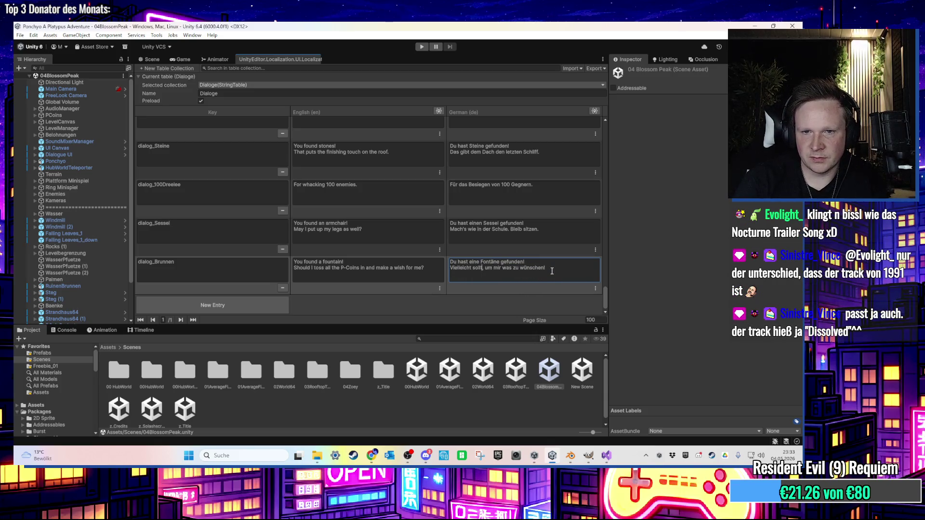
pyautogui.write(' du alle gesammel')
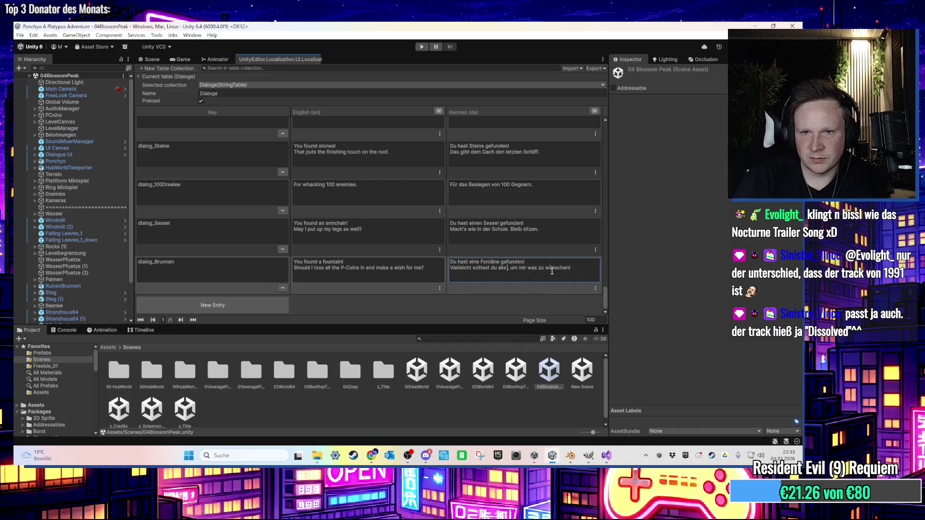
pyautogui.write('ten P-Coi')
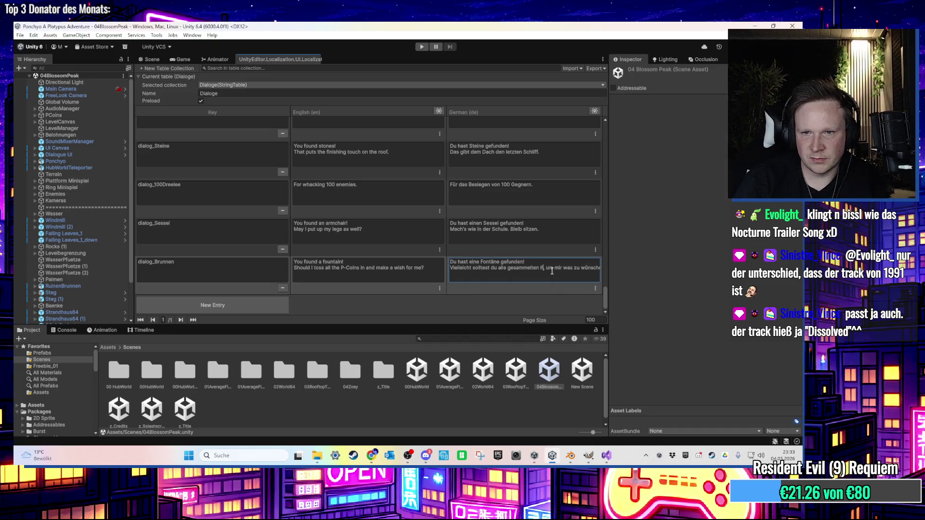
pyautogui.write('ns reinwerfen')
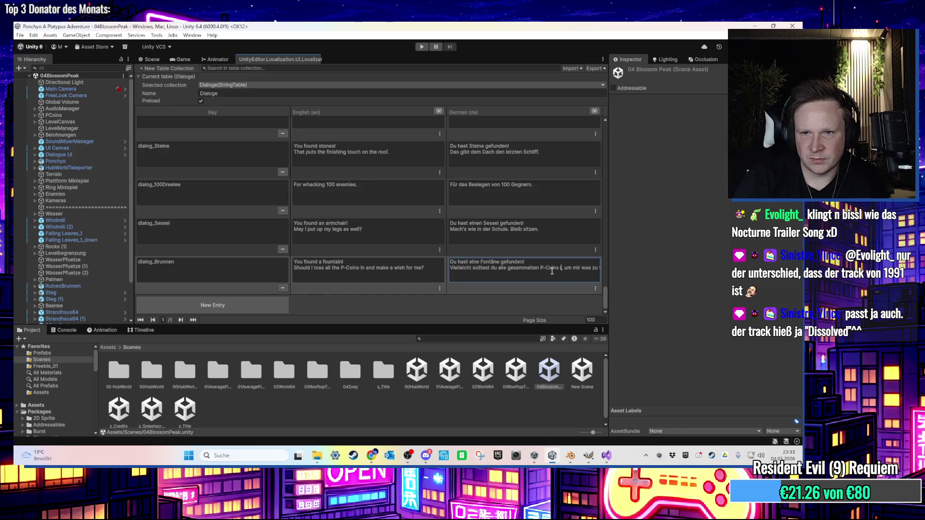
pyautogui.write(' dir was')
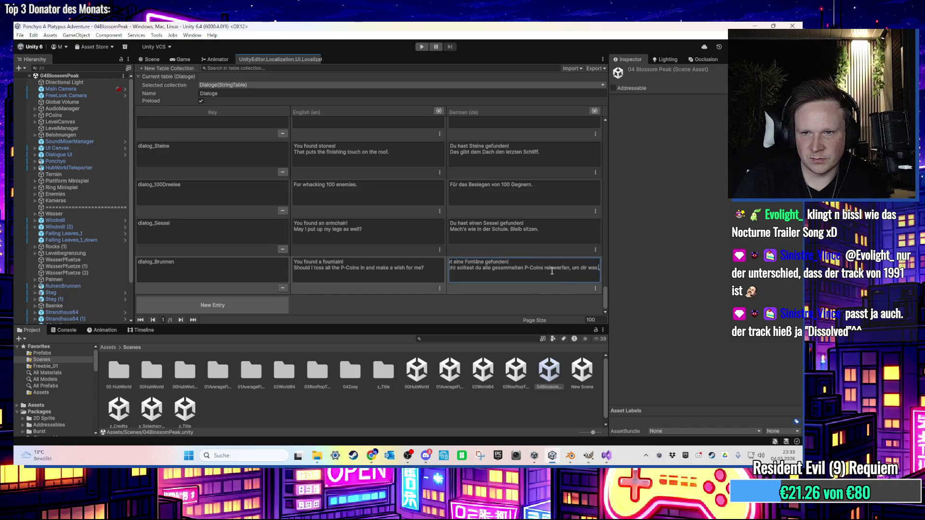
pyautogui.write(' zu wünschen,')
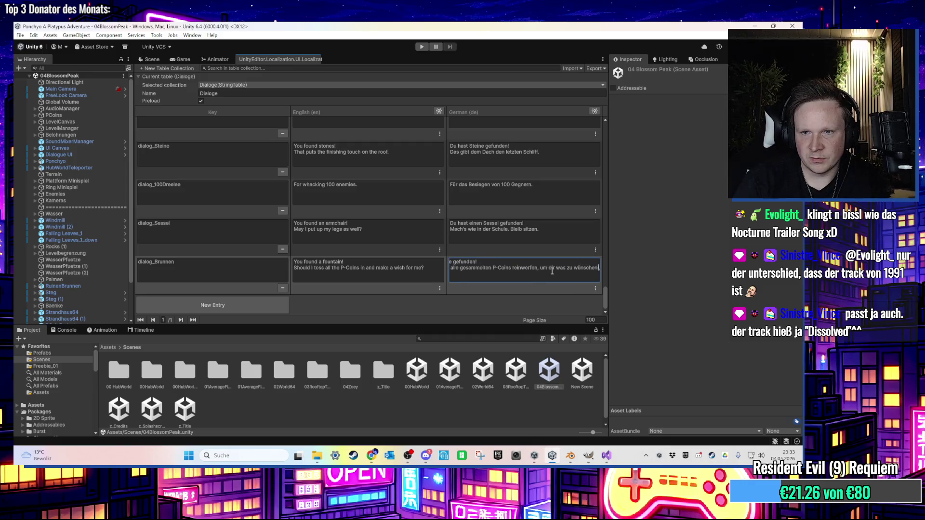
pyautogui.write(' um mir was zu wünschen')
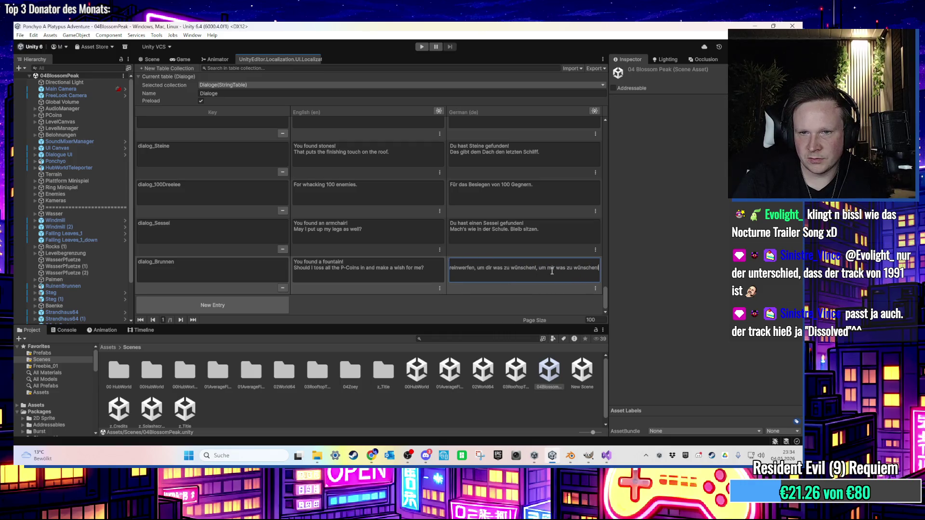
pyautogui.press('BackSpace')
pyautogui.press('BackSpace')
pyautogui.press('BackSpace')
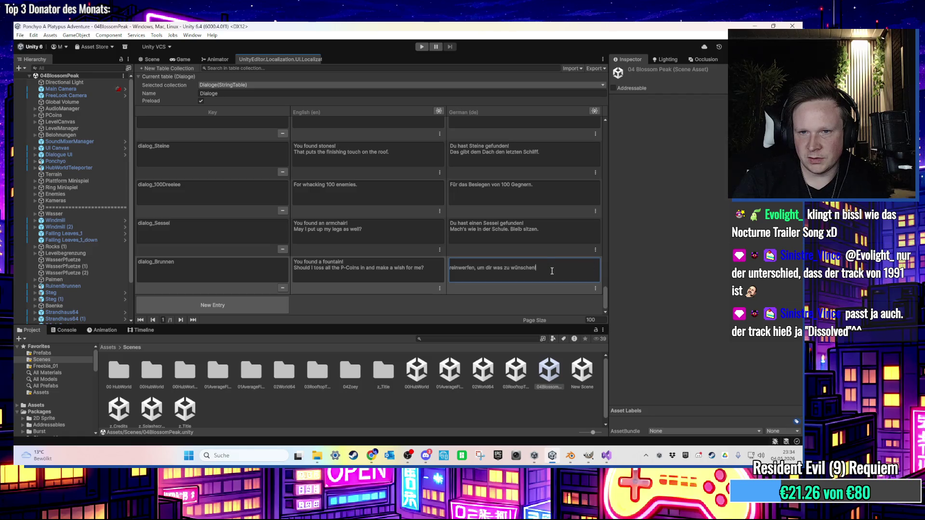
pyautogui.click(356, 270)
# - Retype the English second line as 'Maybe you should toss all the P-Coins in to make a wish for you!'
pyautogui.moveTo(424, 268); pyautogui.dragTo(237, 265)
pyautogui.write('D')
pyautogui.write('e ')
pyautogui.write(' shoudl t')
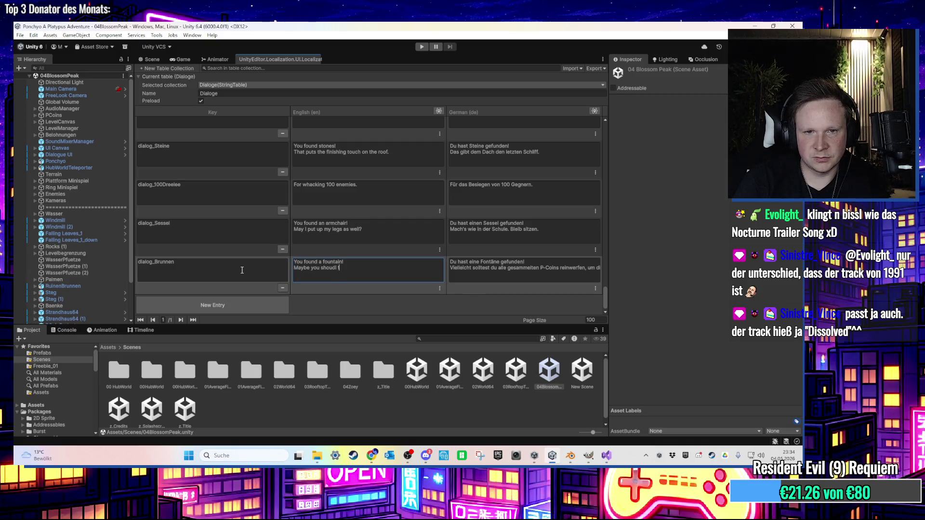
pyautogui.write('ss al')
pyautogui.write('the P')
pyautogui.write('-Cop')
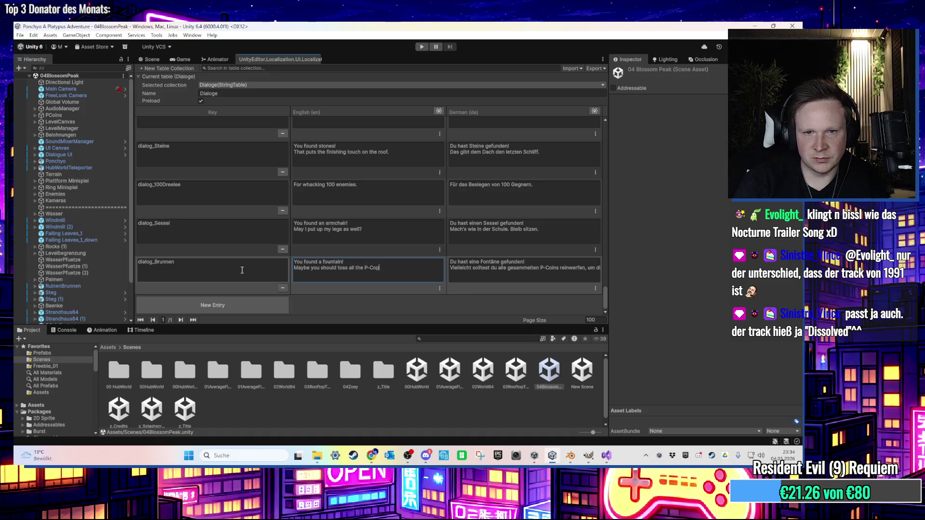
pyautogui.press('BackSpace')
pyautogui.press('BackSpace')
pyautogui.press('BackSpace')
pyautogui.write('ins in to make a wish for y')
pyautogui.write('ou')
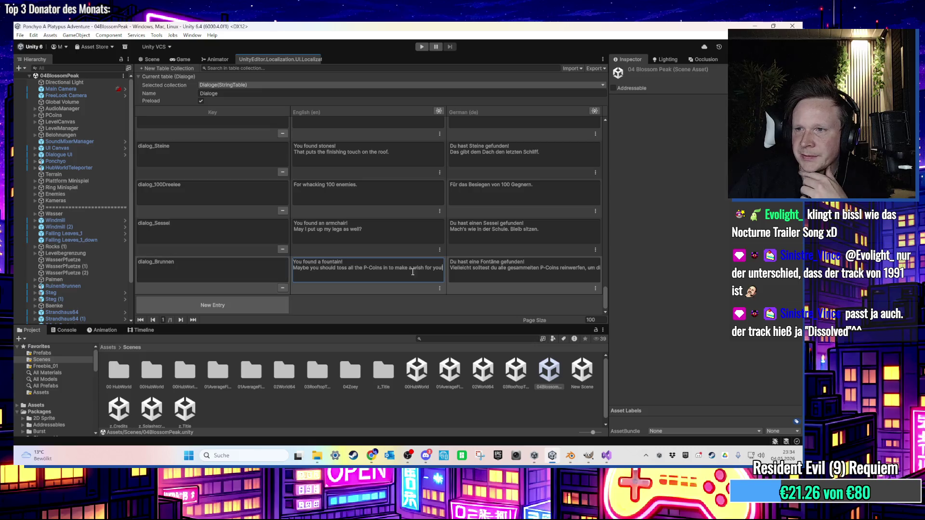
pyautogui.click(151, 59)
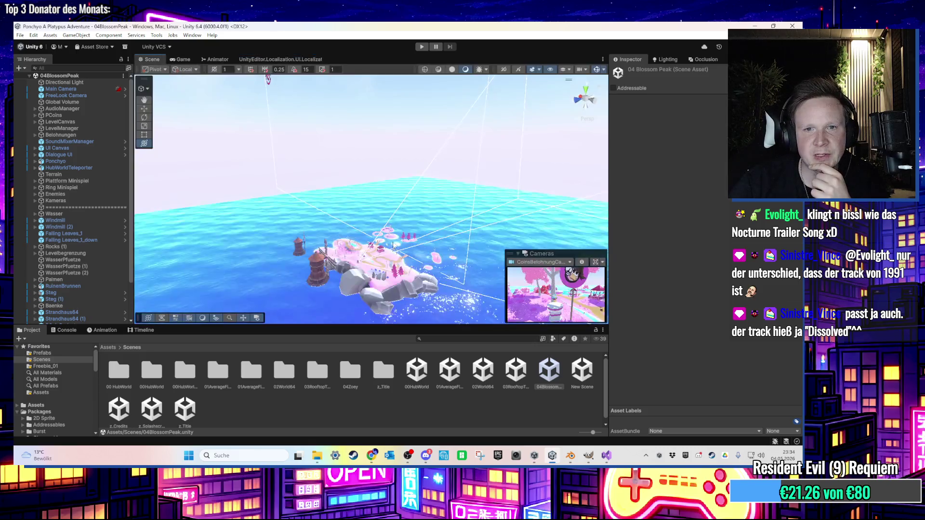
# - Zoom around the 04BlossomPeak Scene view to inspect the island's pavilions, blossom trees and dock
pyautogui.scroll(10, 401, 254)
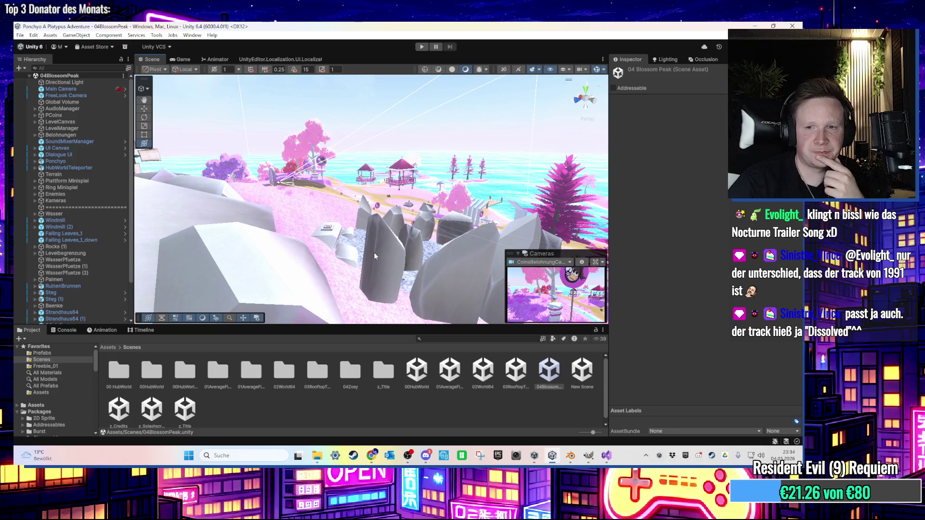
pyautogui.scroll(10, 373, 252)
pyautogui.scroll(10, 377, 209)
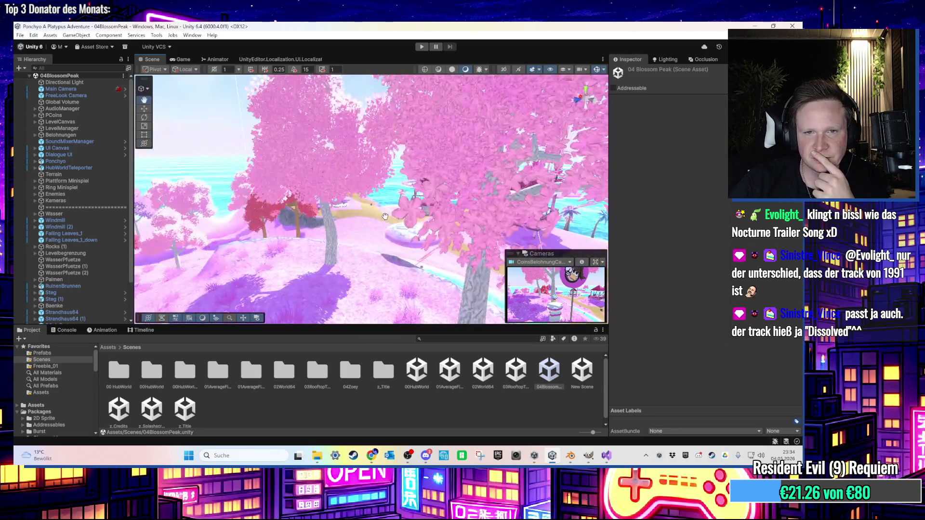
pyautogui.scroll(-10, 380, 217)
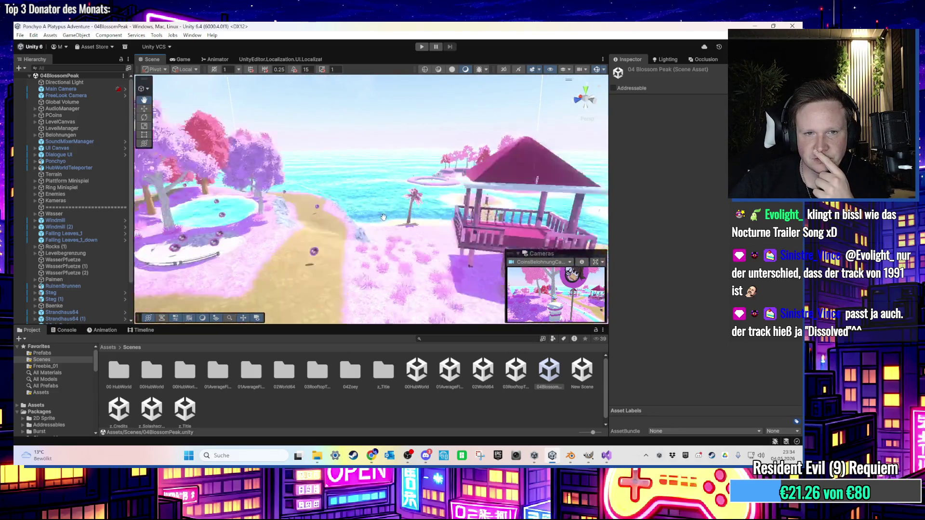
pyautogui.scroll(10, 400, 222)
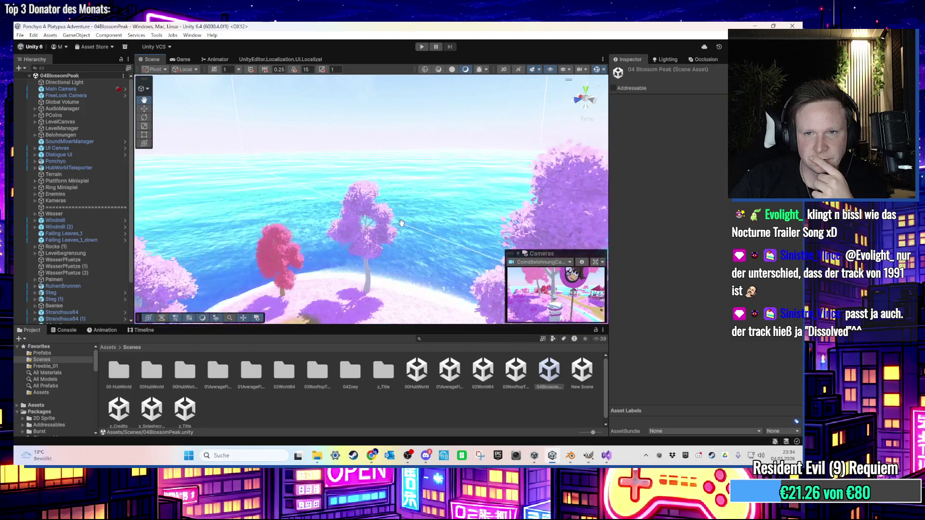
pyautogui.scroll(10, 364, 222)
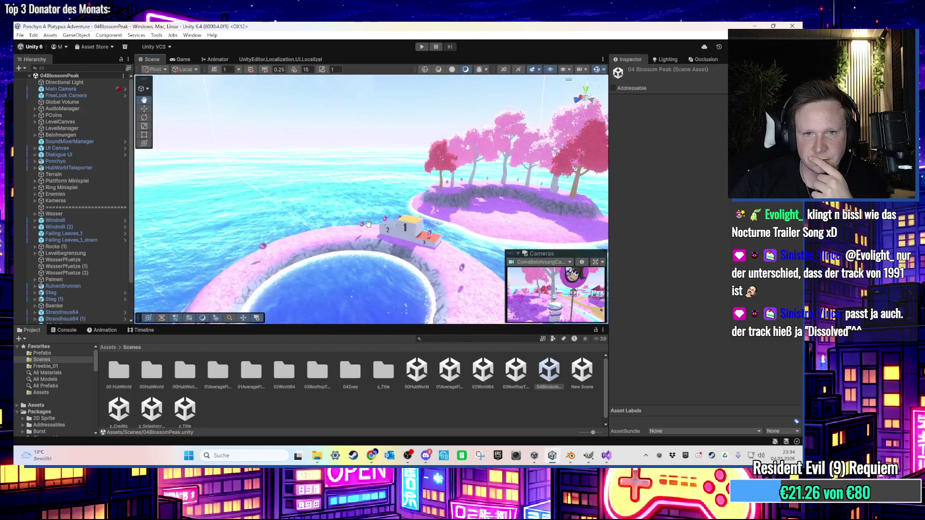
pyautogui.scroll(5, 374, 219)
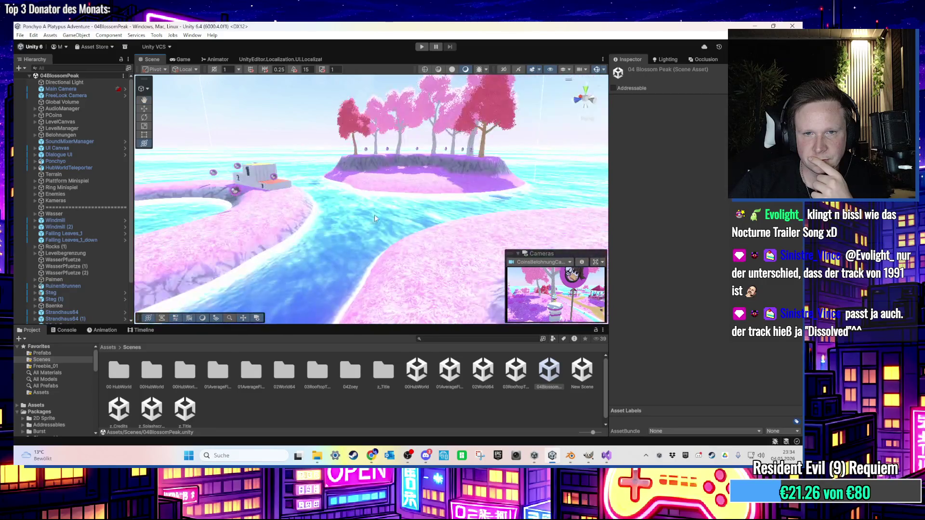
pyautogui.scroll(-10, 409, 198)
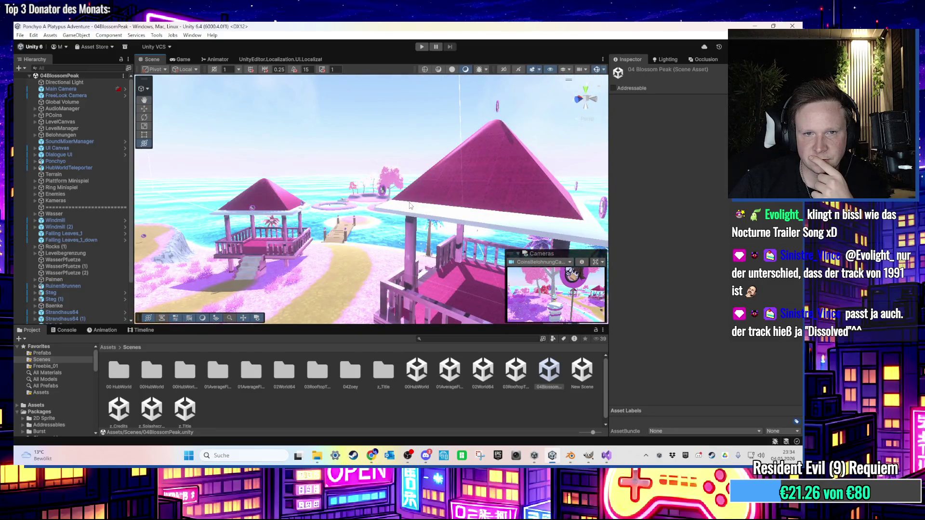
pyautogui.scroll(5, 409, 206)
pyautogui.scroll(-5, 409, 206)
pyautogui.scroll(8, 409, 206)
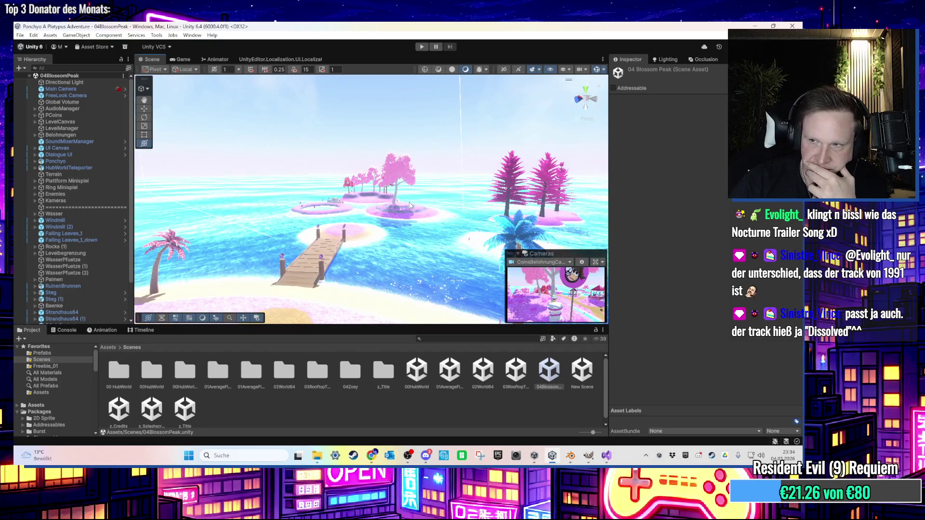